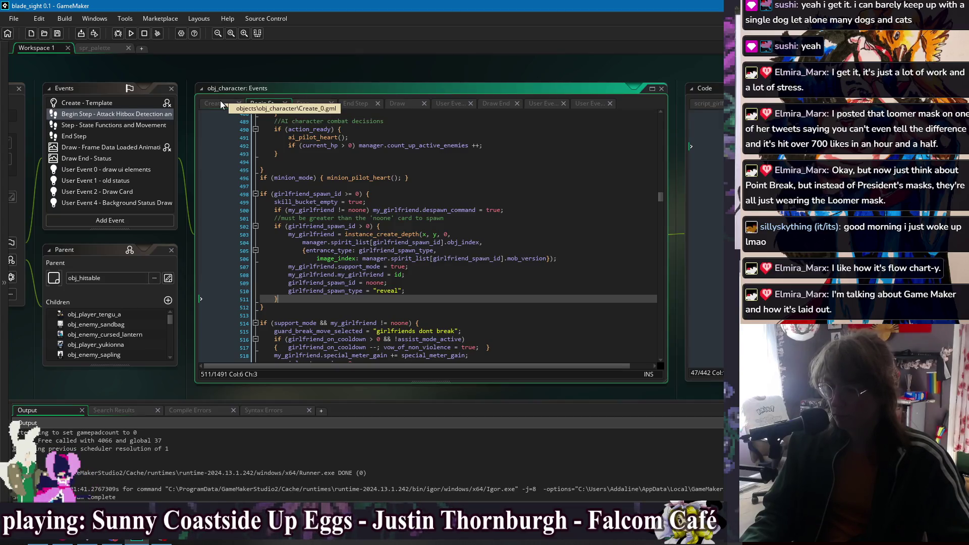
Step: Review obj_character's Create code around the manager.player block (lines 386–388), then start a test run
{"action": "left_click", "coordinate": [220, 102]}
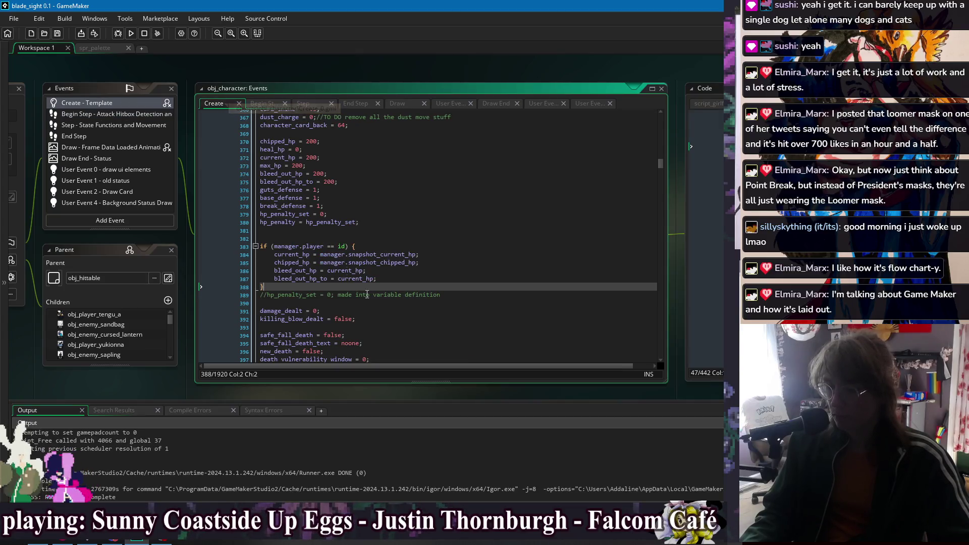
{"action": "left_click", "coordinate": [413, 279]}
{"action": "left_click", "coordinate": [407, 271]}
{"action": "left_click", "coordinate": [430, 262]}
{"action": "left_click", "coordinate": [428, 254]}
{"action": "left_click", "coordinate": [428, 287]}
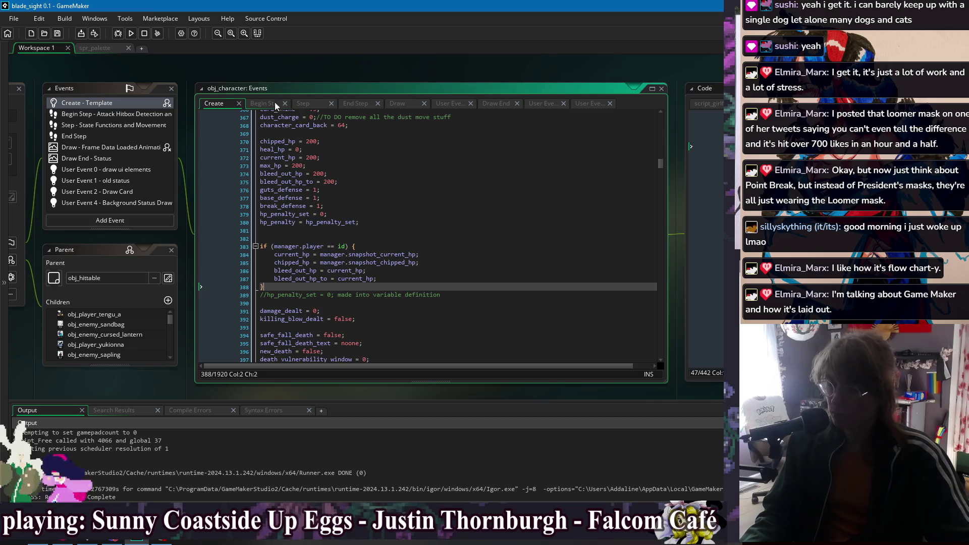
{"action": "left_click", "coordinate": [233, 74]}
{"action": "left_click", "coordinate": [131, 34]}
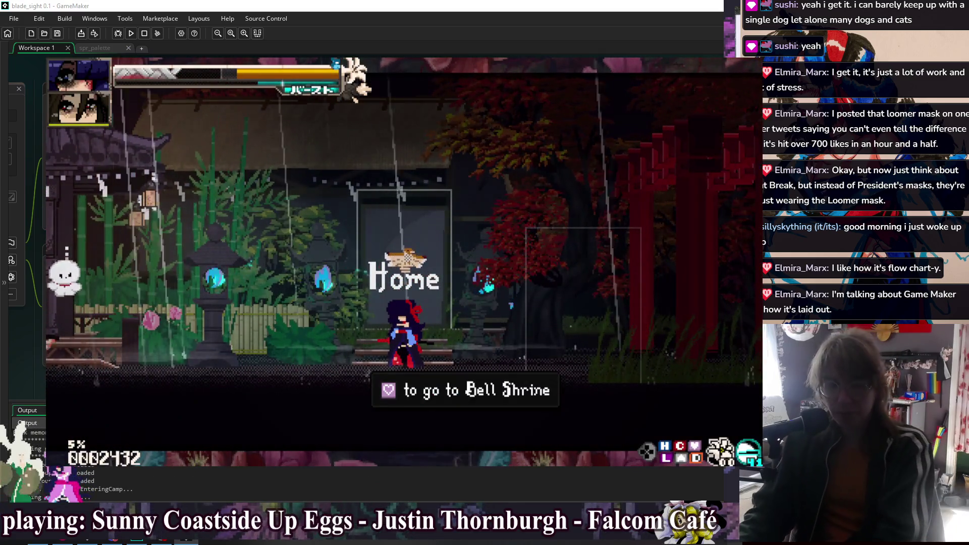
Step: Pause the game and open its Glossary
{"action": "key", "text": "Escape"}
{"action": "key", "text": "Down"}
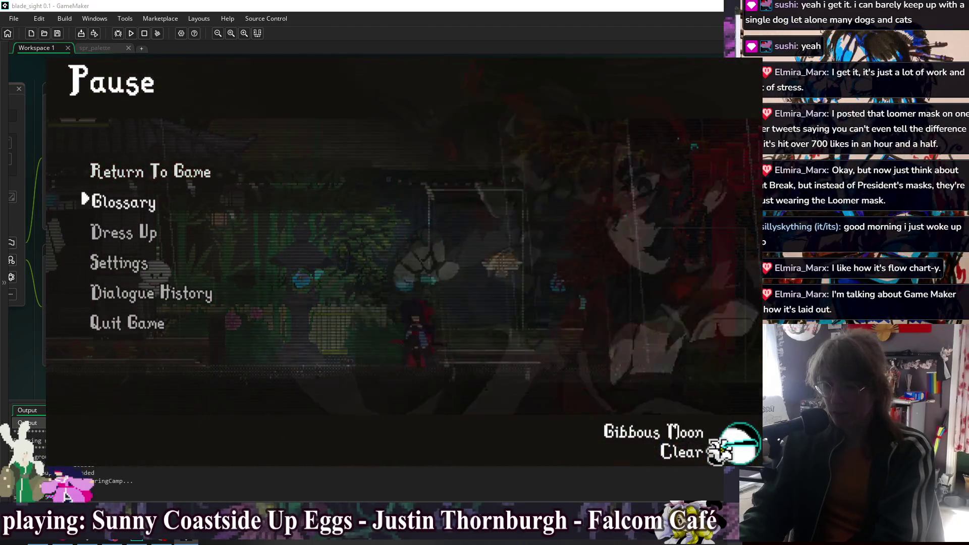
{"action": "key", "text": "Return"}
Step: Leave the Glossary, walk into the Bell Shrine, and close the game window
{"action": "key", "text": "Escape"}
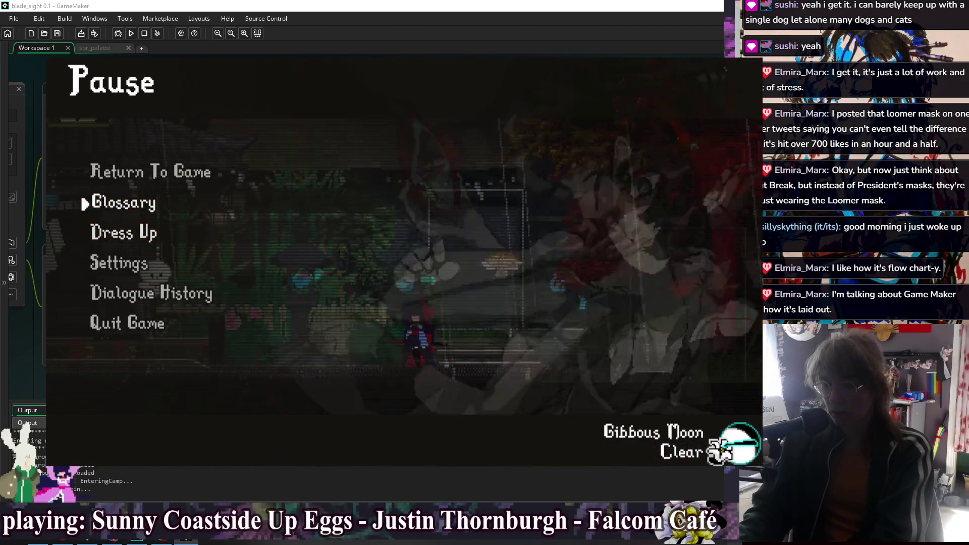
{"action": "key", "text": "Up"}
{"action": "key", "text": "Return"}
{"action": "key", "text": "Up"}
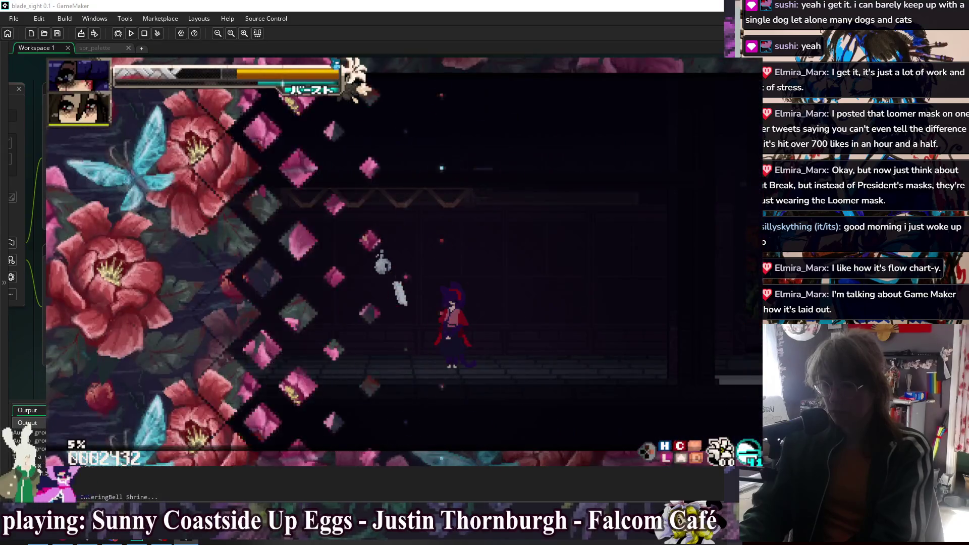
{"action": "key", "text": "alt+F4"}
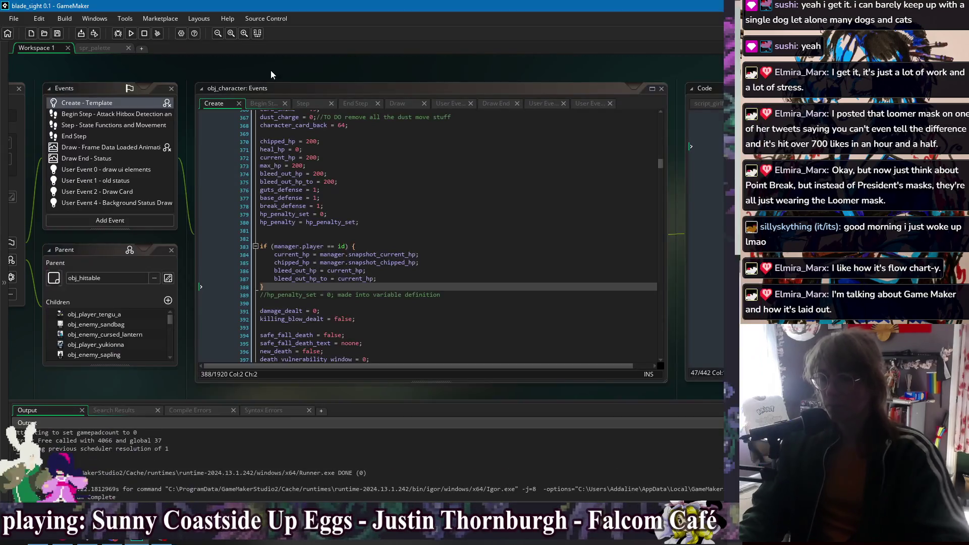
Step: Switch to obj_game_manager's event code from the workspace's open-windows list
{"action": "right_click", "coordinate": [280, 68]}
{"action": "mouse_move", "coordinate": [306, 85]}
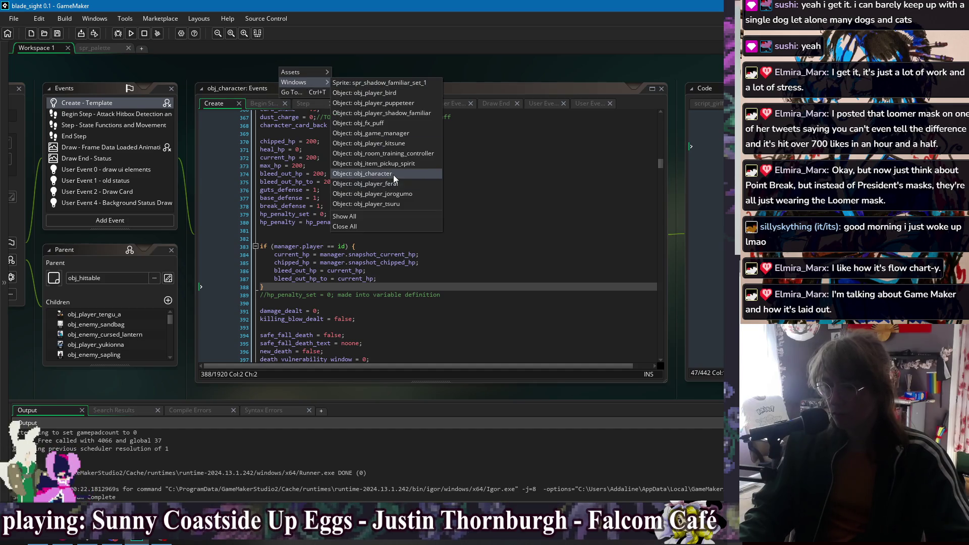
{"action": "left_click", "coordinate": [399, 134]}
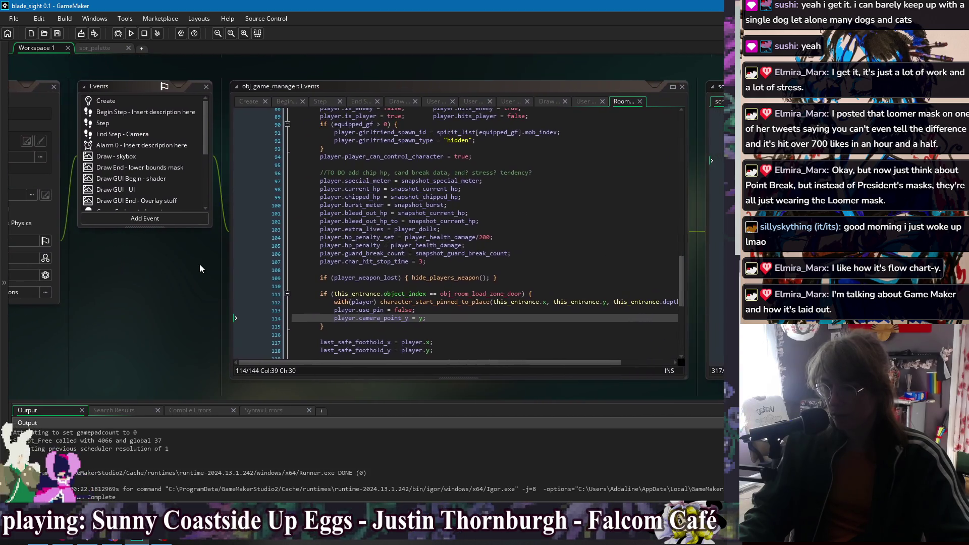
Step: Comment out the player.current_hp, chipped_hp, burst_meter and bleed-out snapshot lines with //
{"action": "left_click", "coordinate": [315, 189]}
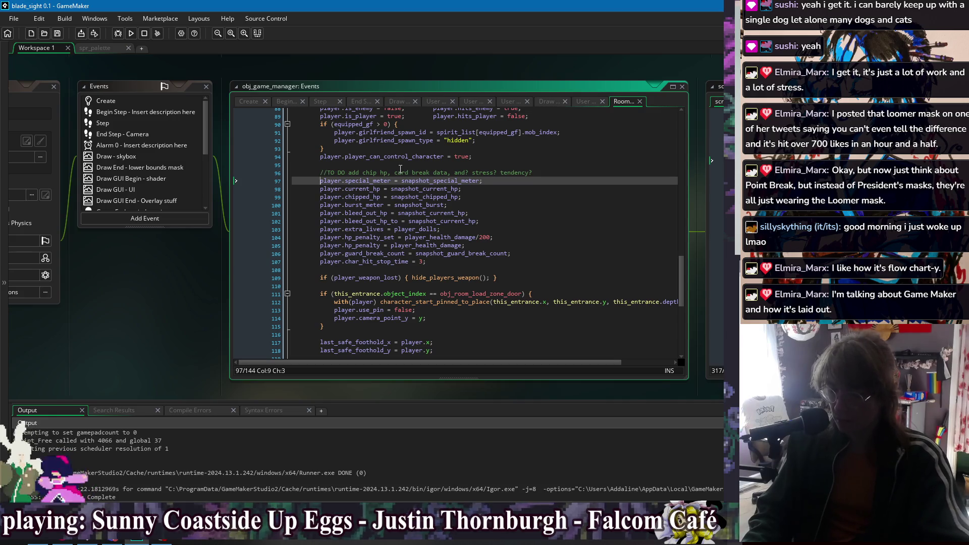
{"action": "type", "text": "//"}
{"action": "key", "text": "Down"}
{"action": "key", "text": "Home"}
{"action": "type", "text": "//"}
{"action": "key", "text": "Down"}
{"action": "key", "text": "Home"}
{"action": "type", "text": "//"}
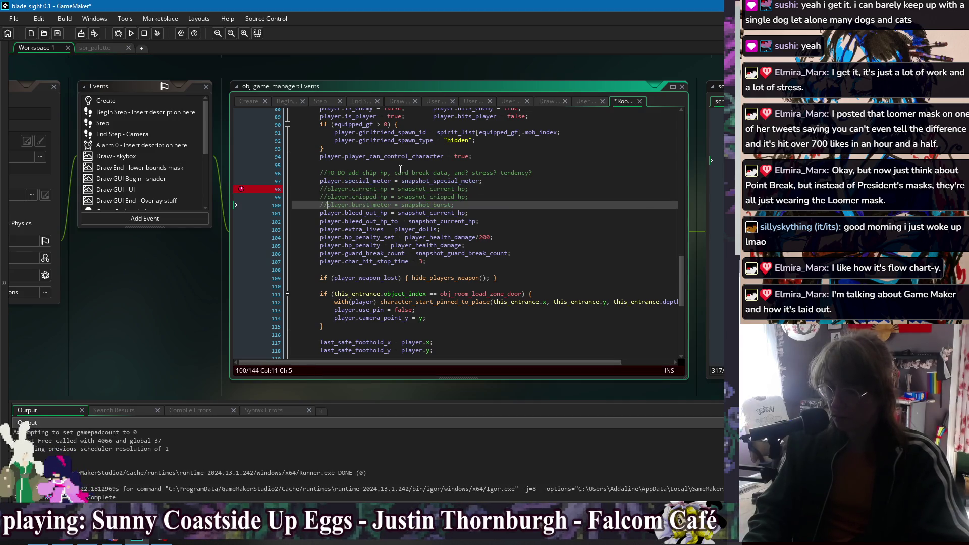
{"action": "key", "text": "Down"}
{"action": "key", "text": "Home"}
{"action": "key", "text": "Down"}
{"action": "key", "text": "Home"}
{"action": "type", "text": "//"}
{"action": "key", "text": "Down"}
{"action": "key", "text": "Home"}
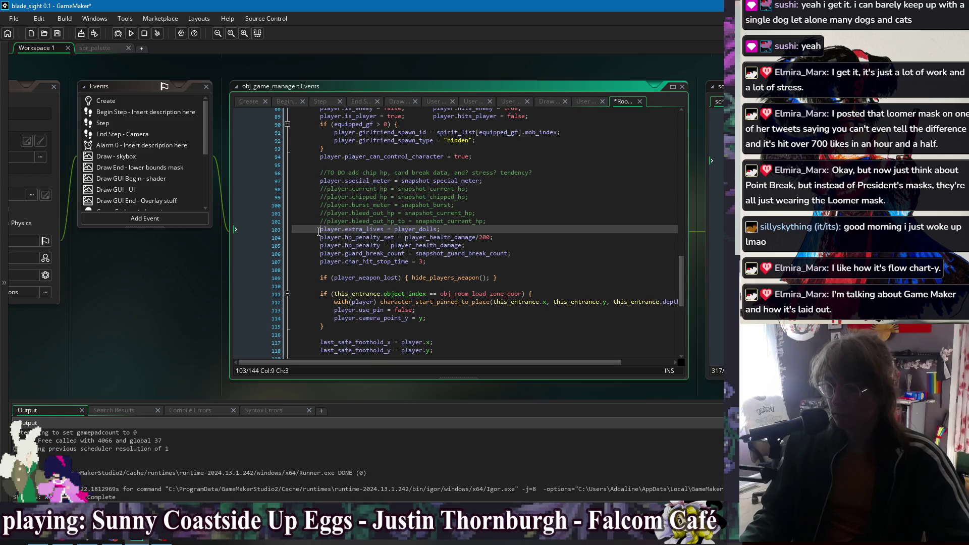
Step: Select the player stat block, lines 97–107, in obj_game_manager's code
{"action": "key", "text": "shift+End"}
{"action": "left_click_drag", "start_coordinate": [500, 261], "coordinate": [531, 222]}
{"action": "left_click", "coordinate": [538, 246]}
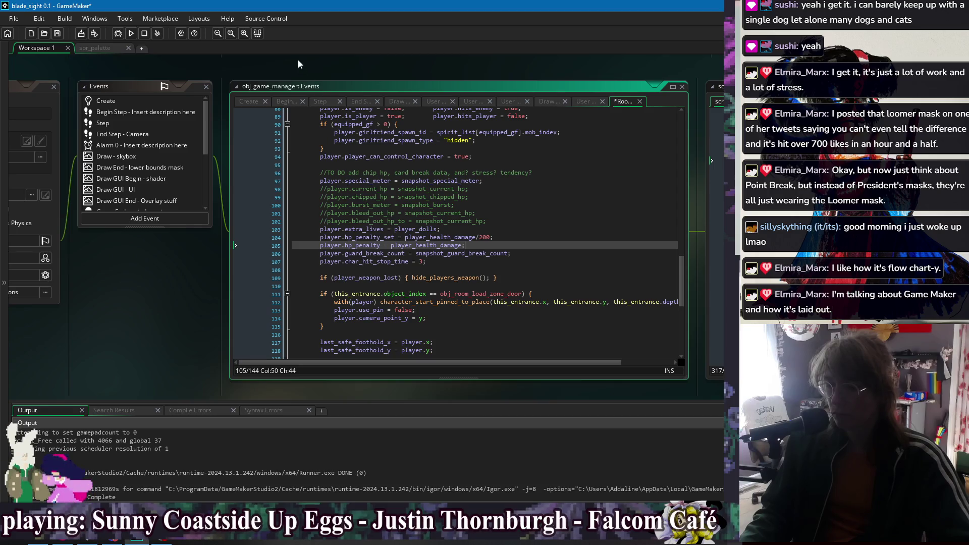
{"action": "right_click", "coordinate": [298, 60]}
{"action": "key", "text": "Escape"}
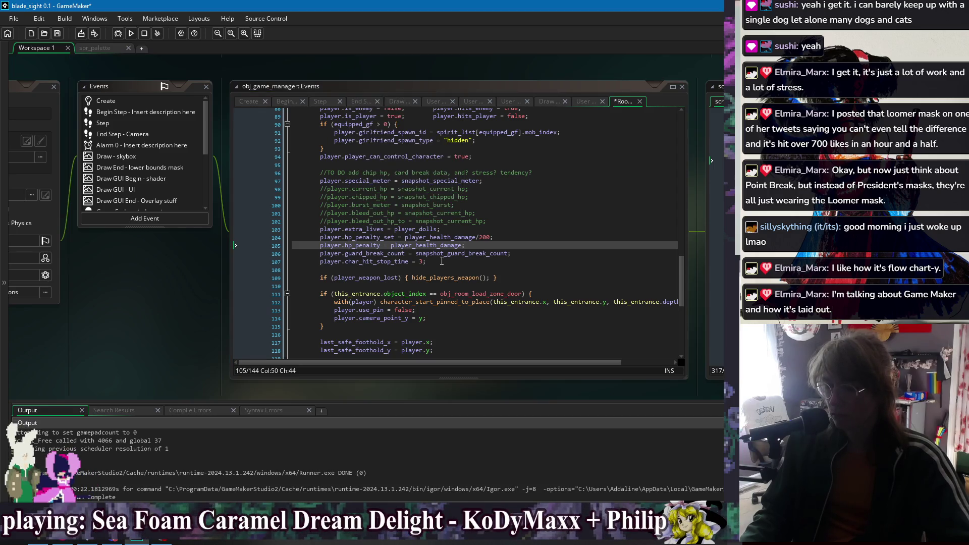
{"action": "left_click_drag", "start_coordinate": [426, 261], "coordinate": [304, 181]}
{"action": "left_click", "coordinate": [454, 229]}
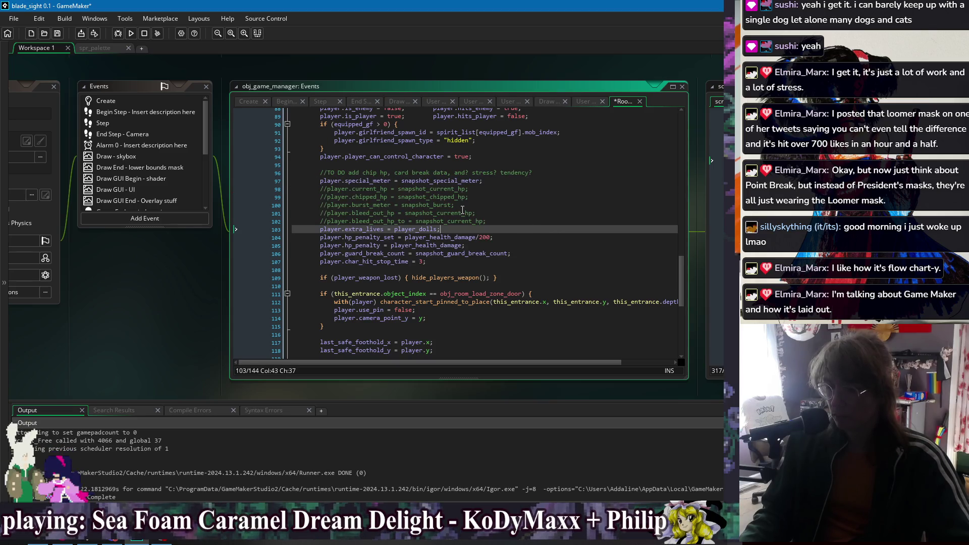
{"action": "right_click", "coordinate": [226, 64]}
Step: Paste the stat lines into obj_character's manager.player block and unindent lines 389–399 one level
{"action": "mouse_move", "coordinate": [238, 80]}
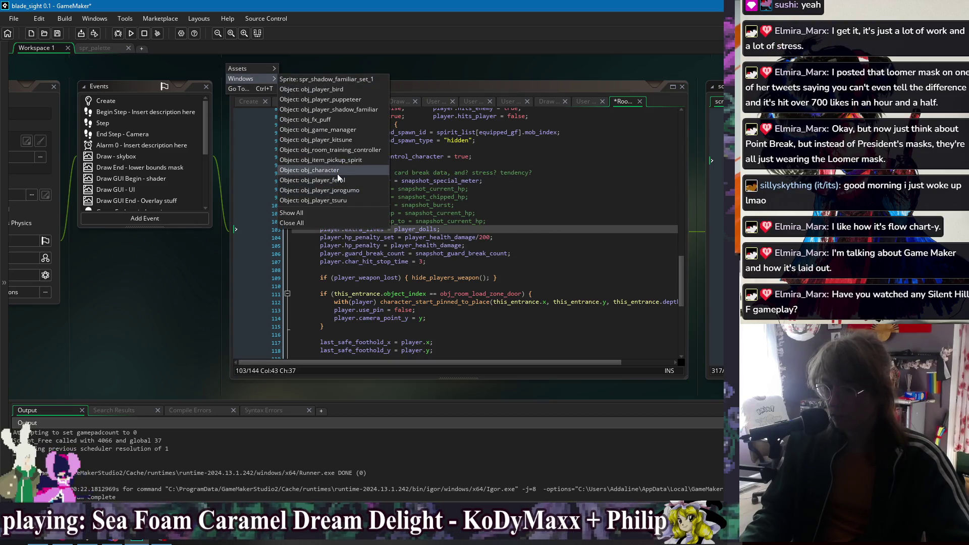
{"action": "left_click", "coordinate": [338, 171]}
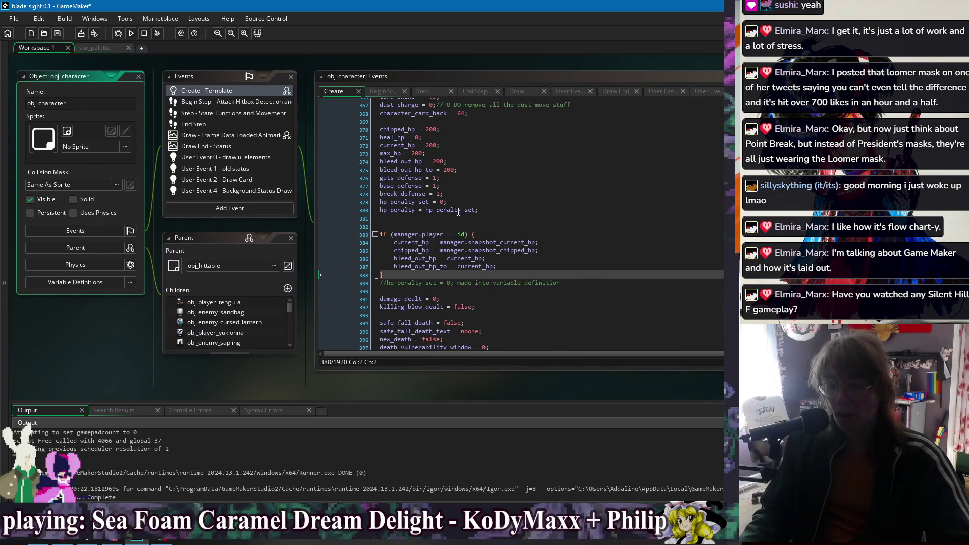
{"action": "key", "text": "ctrl+v"}
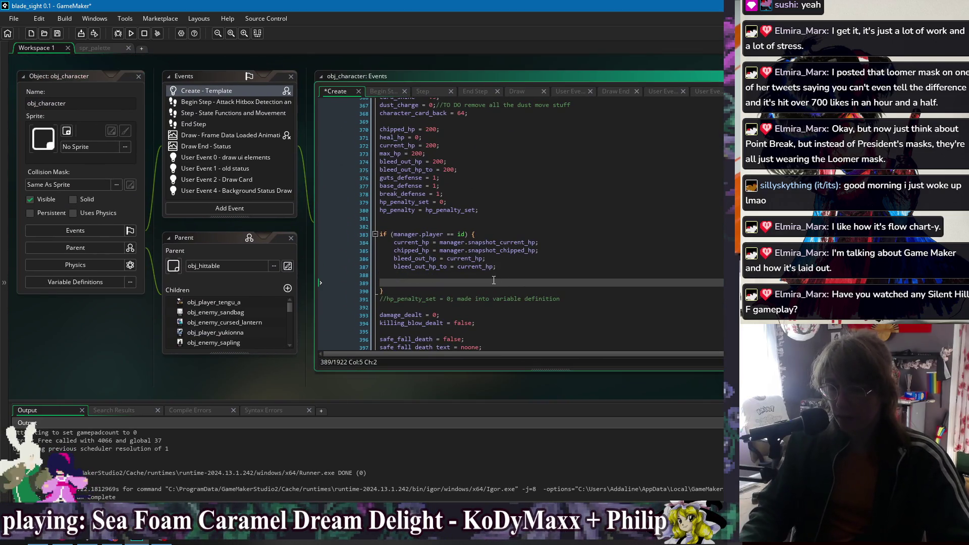
{"action": "left_click_drag", "start_coordinate": [424, 66], "coordinate": [353, 60]}
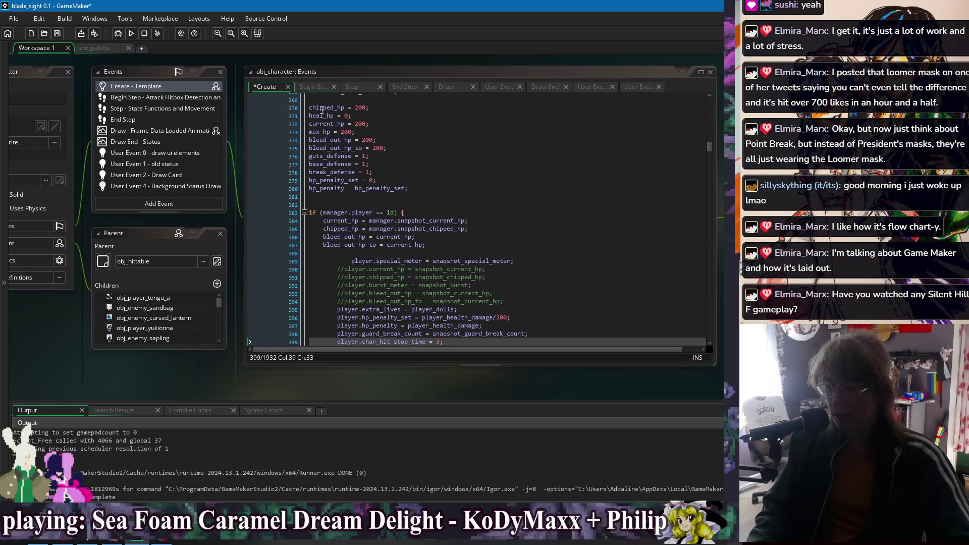
{"action": "left_click", "coordinate": [352, 261]}
{"action": "key", "text": "BackSpace"}
{"action": "scroll", "coordinate": [446, 267], "scroll_direction": "down", "scroll_amount": 2}
{"action": "mouse_move", "coordinate": [456, 302]}
{"action": "left_mouse_down"}
{"action": "mouse_move", "coordinate": [344, 241]}
{"action": "mouse_move", "coordinate": [332, 219]}
{"action": "left_mouse_up"}
{"action": "key", "text": "shift+Tab"}
{"action": "left_click", "coordinate": [389, 213]}
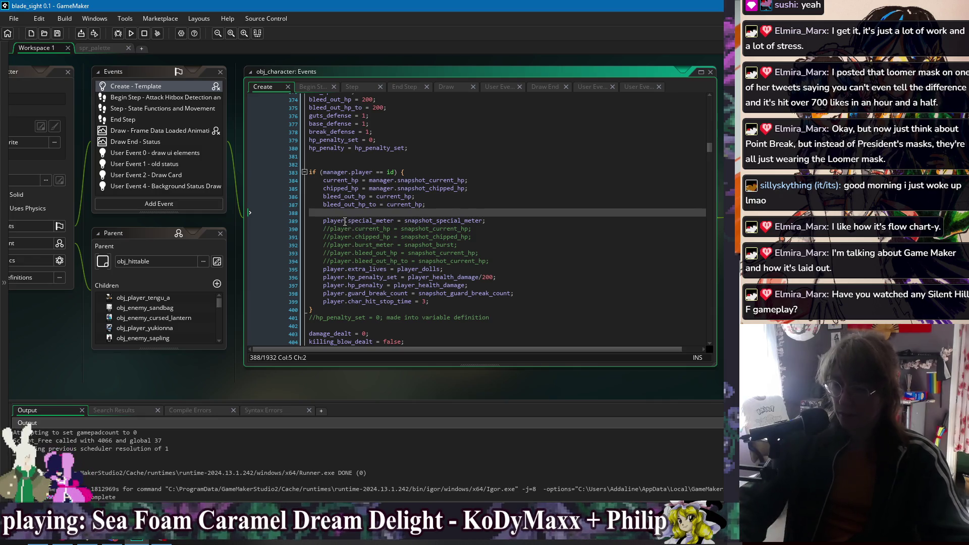
Step: Complete the special_meter line so it reads = manager.special_meter;
{"action": "left_click", "coordinate": [484, 223]}
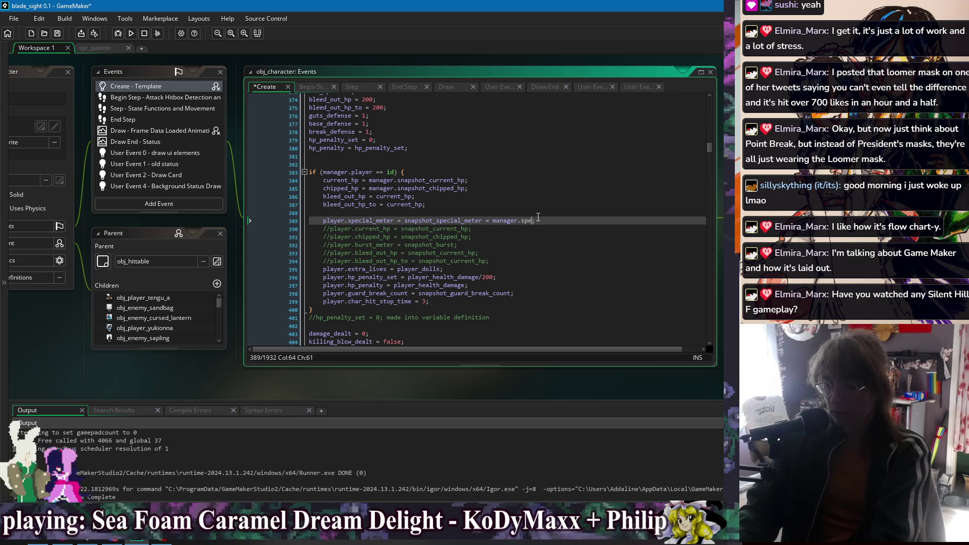
{"action": "type", "text": "_meter;"}
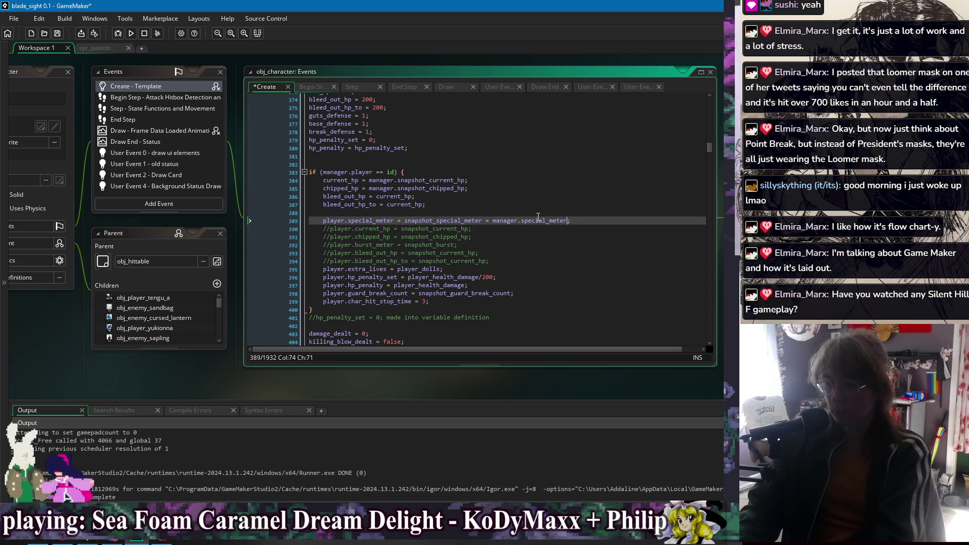
{"action": "key", "text": "ctrl+space"}
Step: Delete the commented-out stat lines and strip player. from the special_meter line
{"action": "left_click_drag", "start_coordinate": [500, 261], "coordinate": [602, 219]}
{"action": "key", "text": "Delete"}
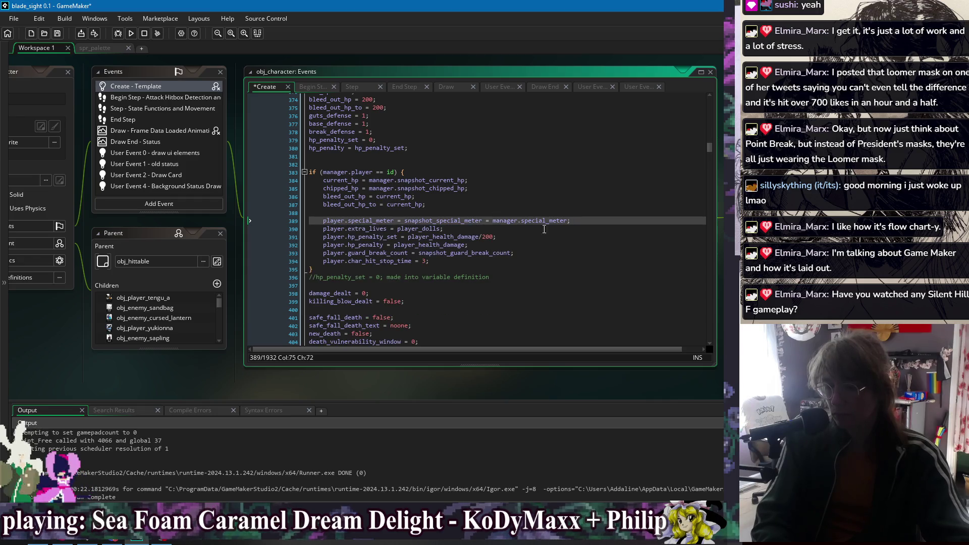
{"action": "key", "text": "Return"}
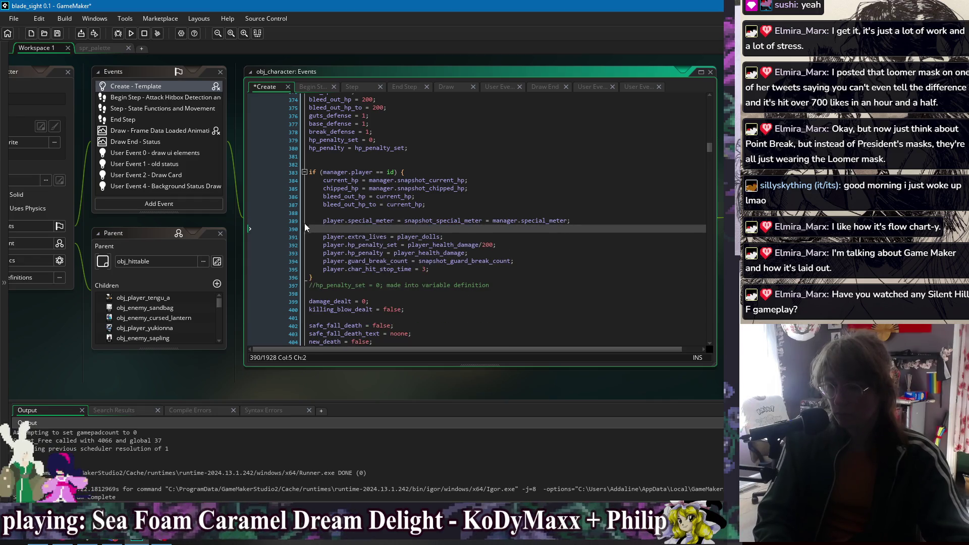
{"action": "double_click", "coordinate": [328, 222]}
{"action": "key", "text": "Delete"}
{"action": "key", "text": "Delete"}
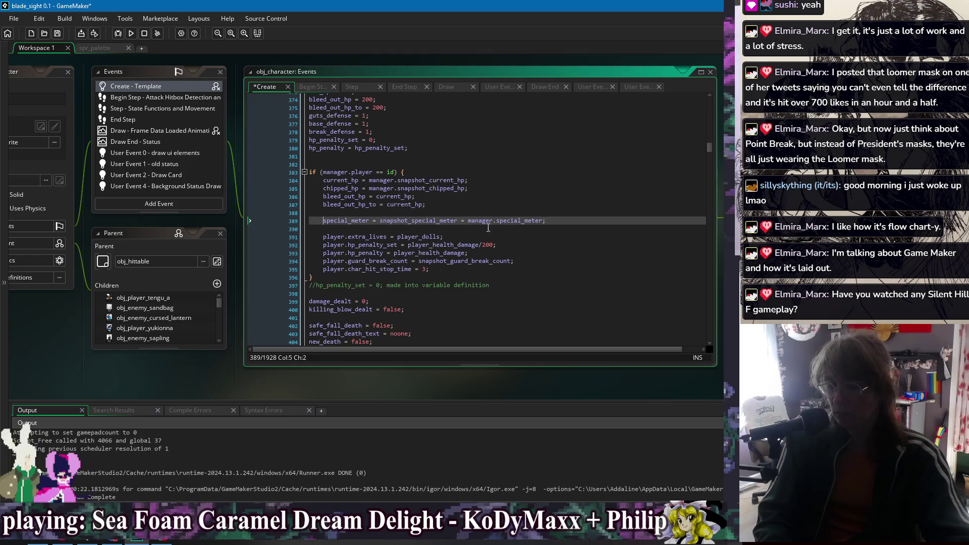
Step: Strip the player. prefix from extra_lives, hp_penalty_set, hp_penalty and the remaining stat lines
{"action": "left_click", "coordinate": [568, 225]}
{"action": "double_click", "coordinate": [334, 237]}
{"action": "key", "text": "Delete"}
{"action": "key", "text": "Delete"}
{"action": "double_click", "coordinate": [331, 246]}
{"action": "key", "text": "Delete"}
{"action": "key", "text": "Delete"}
{"action": "double_click", "coordinate": [332, 261]}
{"action": "key", "text": "Delete"}
{"action": "key", "text": "Delete"}
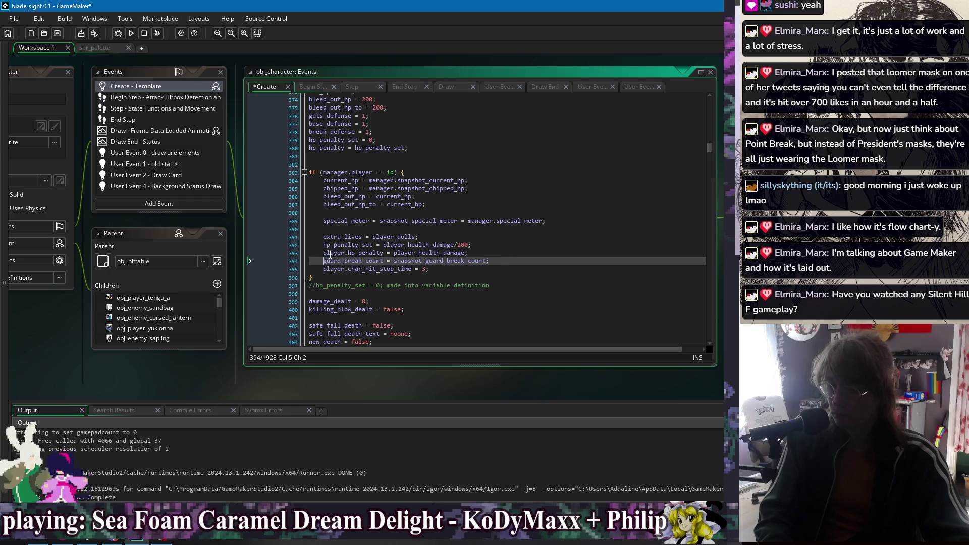
{"action": "left_click", "coordinate": [331, 254]}
{"action": "key", "text": "Delete"}
{"action": "key", "text": "Delete"}
{"action": "double_click", "coordinate": [331, 269]}
{"action": "key", "text": "Delete"}
Step: Delete the char_hit_stop_time line and reuse guard_break_count's manager. prefix before player_dolls
{"action": "left_click", "coordinate": [408, 269]}
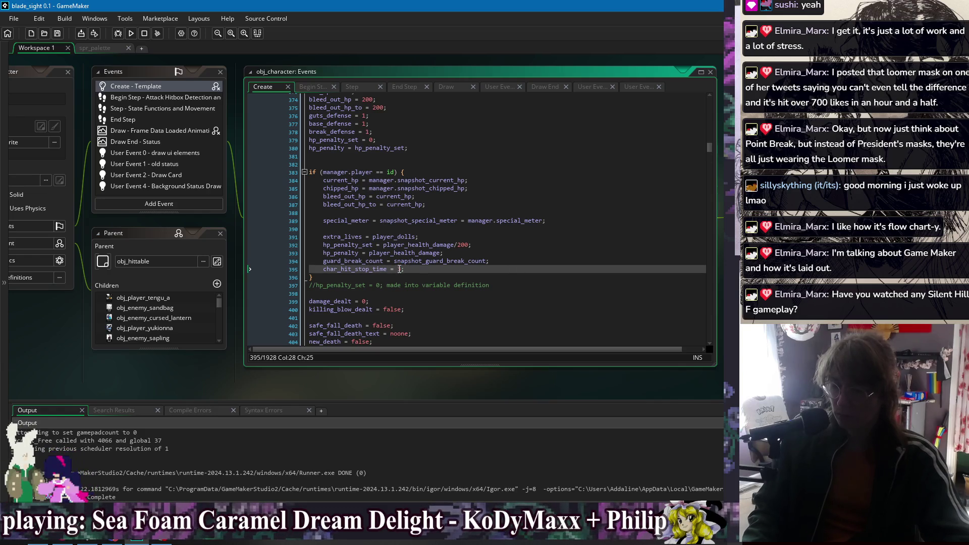
{"action": "key", "text": "ctrl+d"}
{"action": "left_click", "coordinate": [500, 253]}
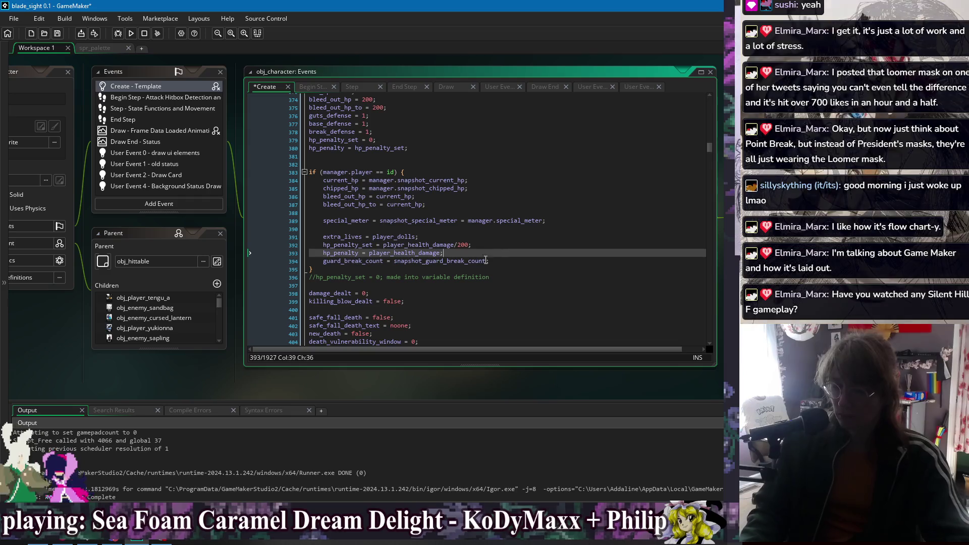
{"action": "left_click", "coordinate": [397, 262]}
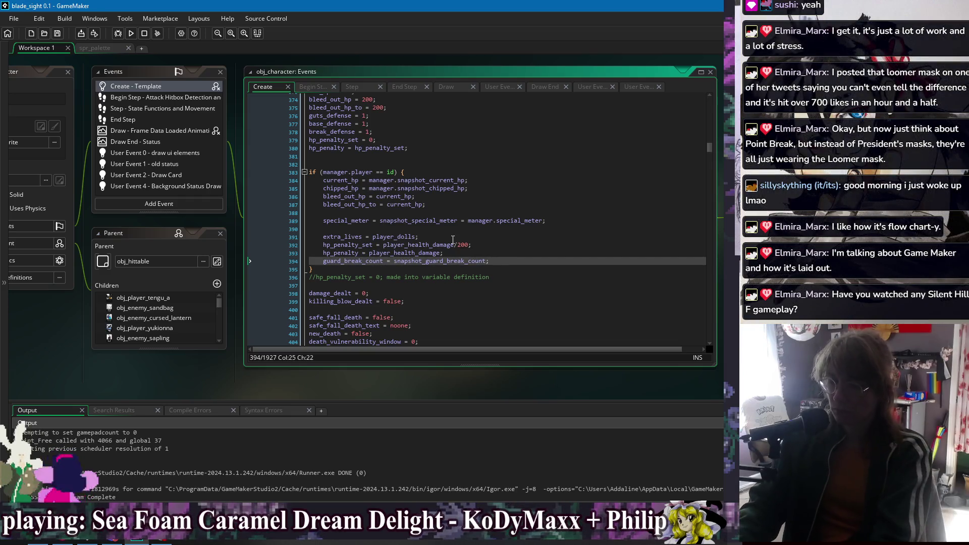
{"action": "type", "text": "manager."}
{"action": "key", "text": "shift+Left"}
{"action": "key", "text": "shift+Left"}
{"action": "key", "text": "shift+Left"}
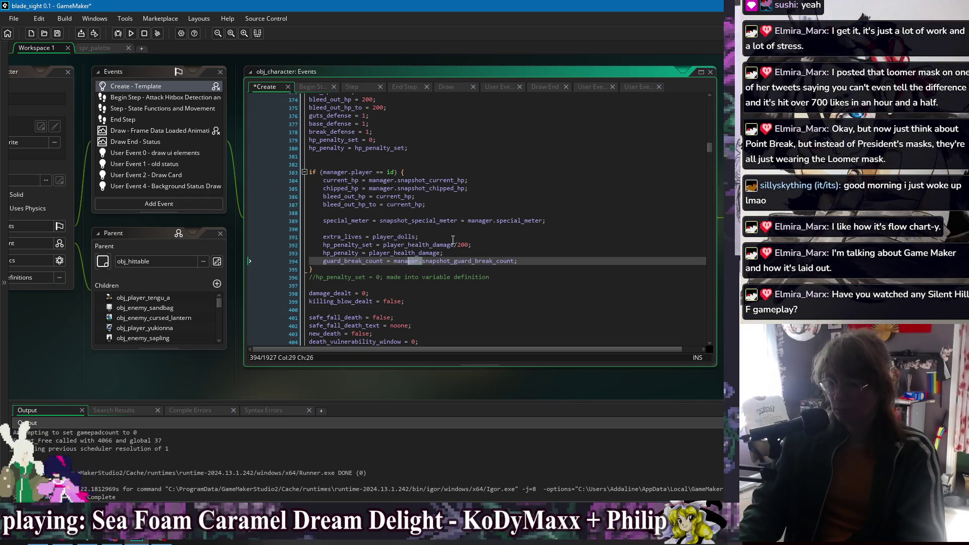
{"action": "key", "text": "shift+Left"}
{"action": "key", "text": "ctrl+c"}
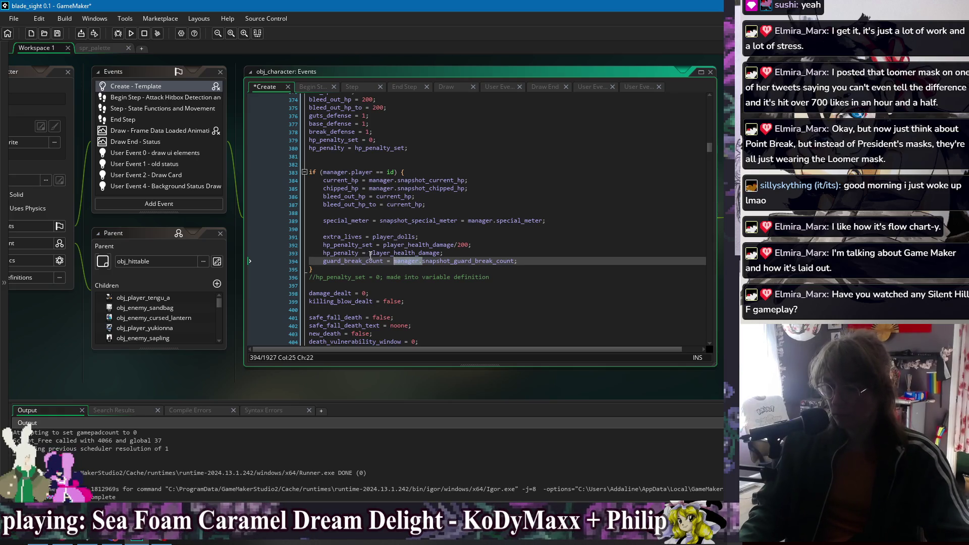
{"action": "left_click", "coordinate": [370, 254]}
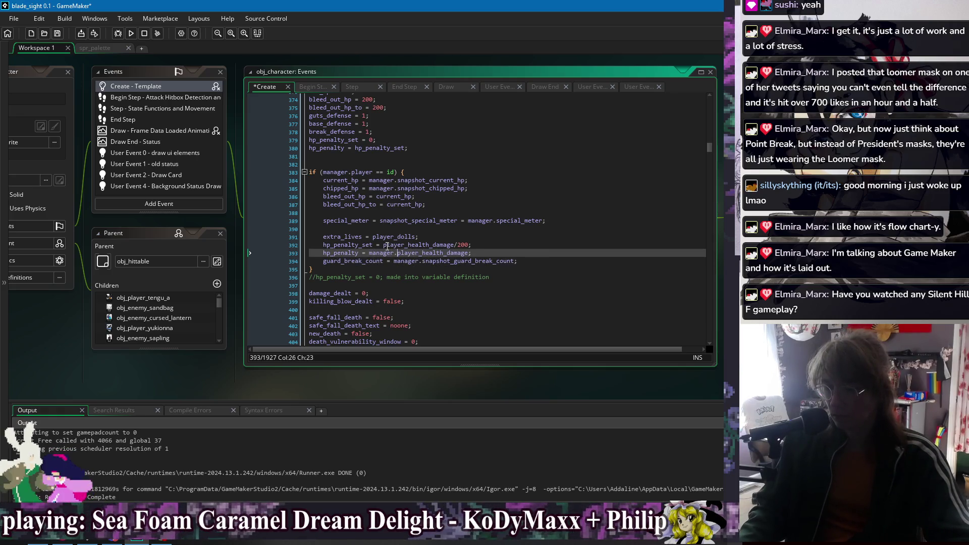
{"action": "left_click", "coordinate": [386, 246]}
{"action": "left_click", "coordinate": [374, 237]}
{"action": "key", "text": "ctrl+v"}
{"action": "left_click", "coordinate": [494, 230]}
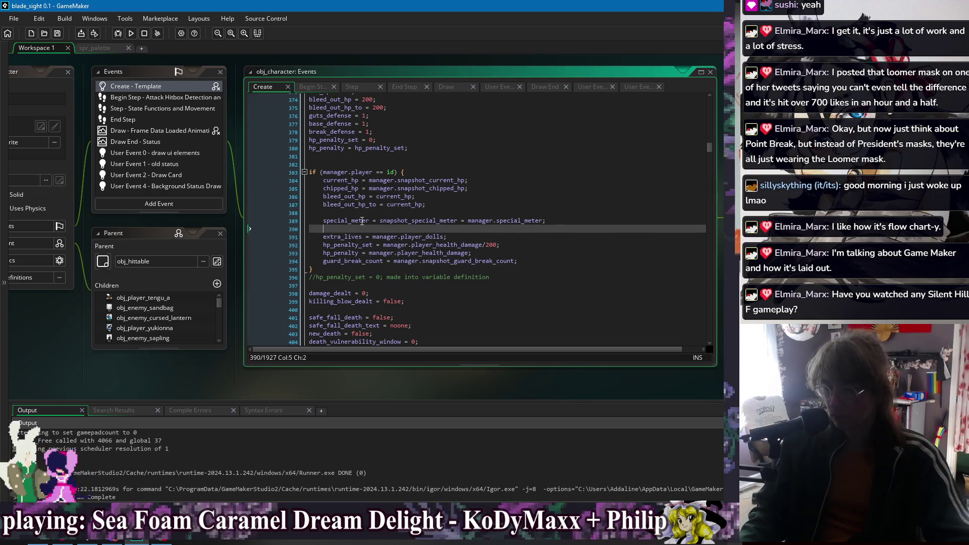
Step: Remove the redundant = manager.special_meter assignment from the special_meter line
{"action": "double_click", "coordinate": [362, 221]}
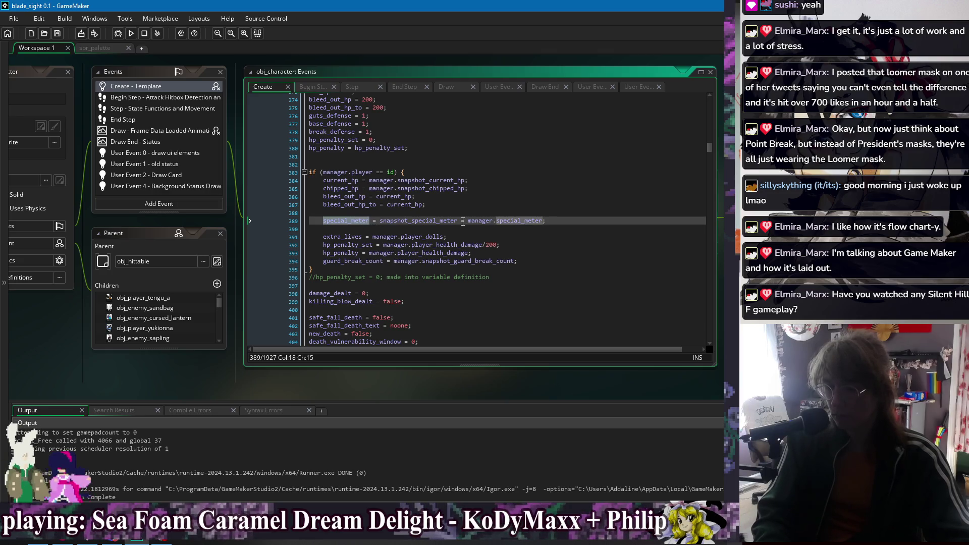
{"action": "left_click", "coordinate": [325, 221]}
{"action": "key", "text": "ctrl+v"}
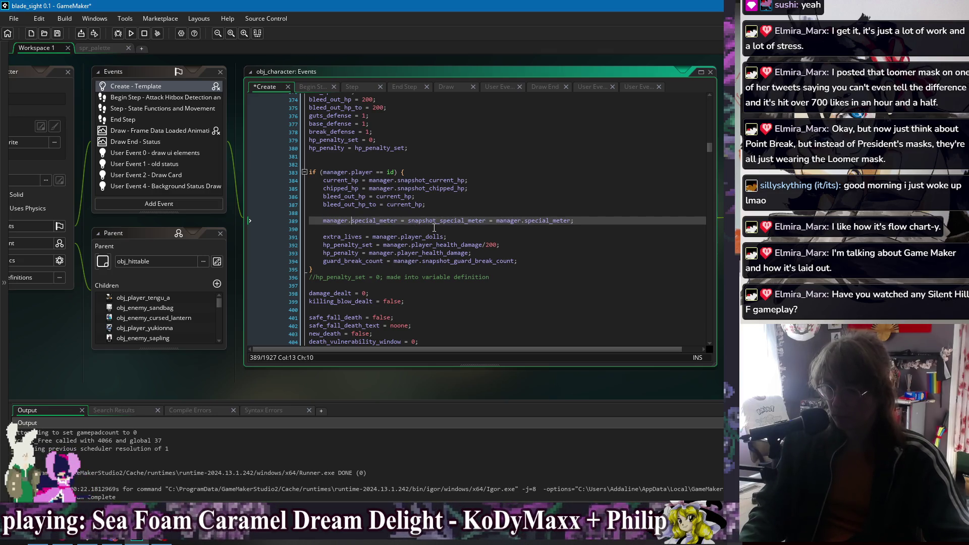
{"action": "key", "text": "ctrl+z"}
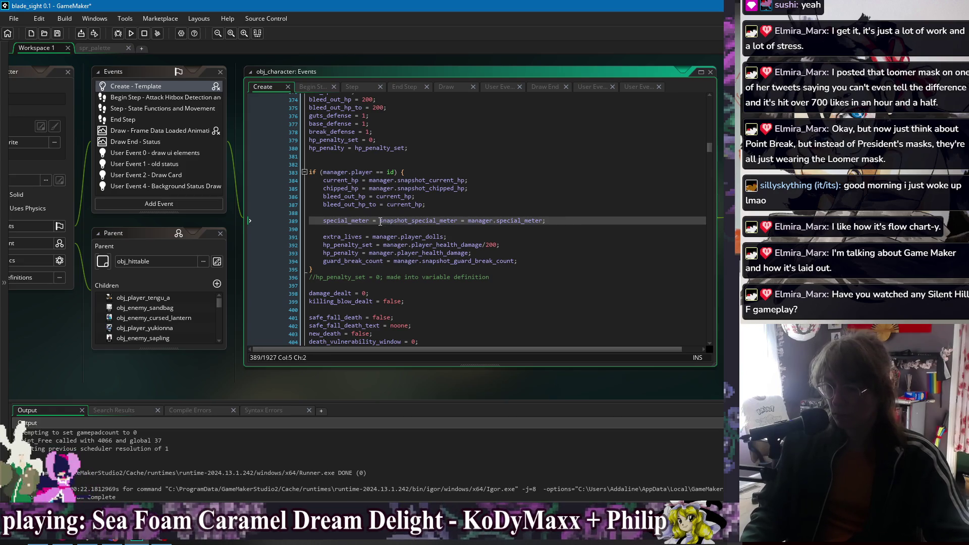
{"action": "type", "text": "manager."}
{"action": "left_click_drag", "start_coordinate": [485, 221], "coordinate": [626, 224]}
{"action": "key", "text": "BackSpace"}
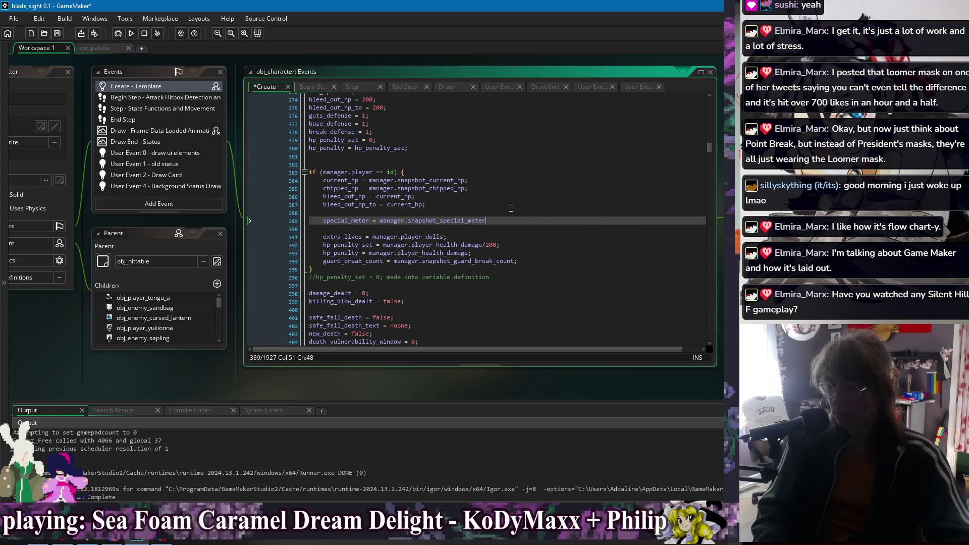
{"action": "type", "text": ";"}
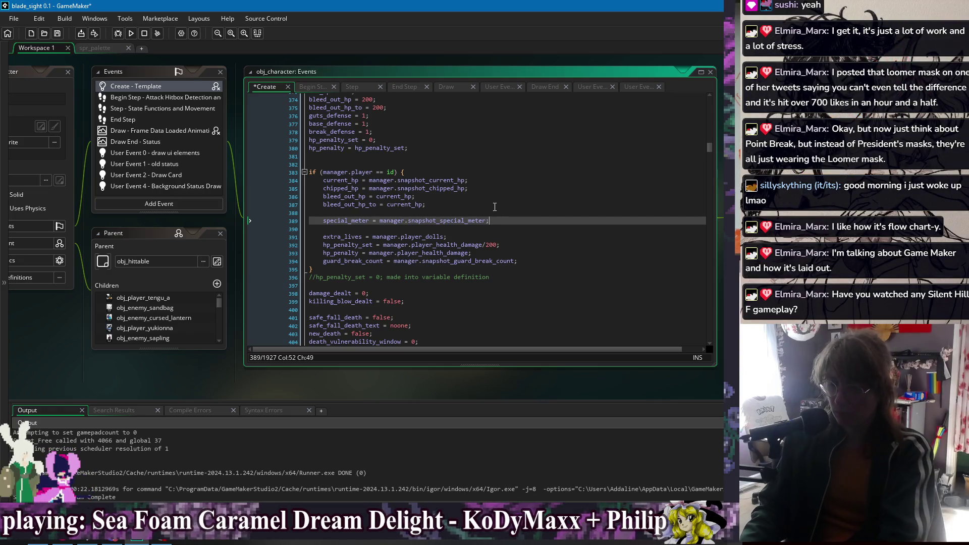
Step: Move the current_hp through bleed_out_hp_to lines to the end of the block
{"action": "left_click", "coordinate": [437, 202]}
{"action": "left_click_drag", "start_coordinate": [437, 198], "coordinate": [442, 173]}
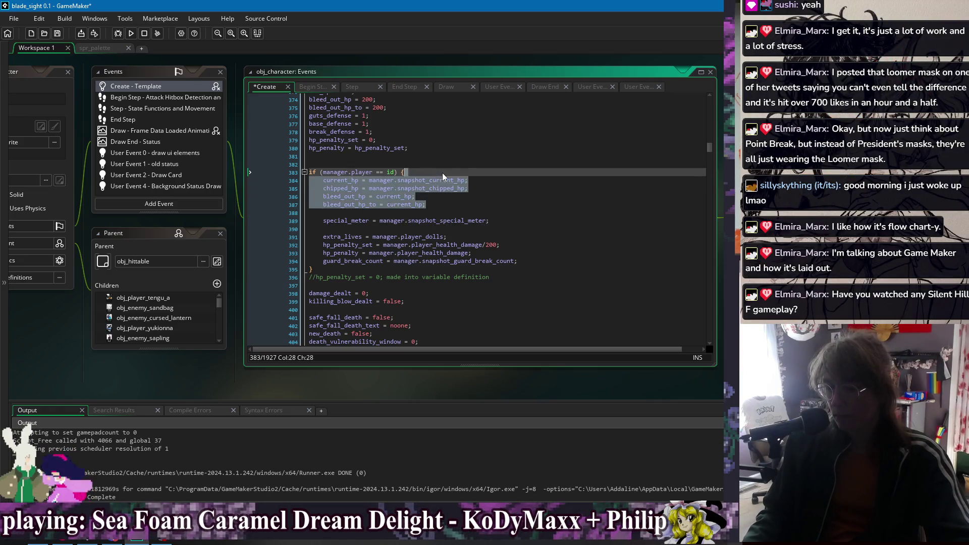
{"action": "key", "text": "BackSpace"}
{"action": "left_click", "coordinate": [529, 226]}
{"action": "key", "text": "ctrl+z"}
{"action": "key", "text": "ctrl+z"}
{"action": "key", "text": "ctrl+z"}
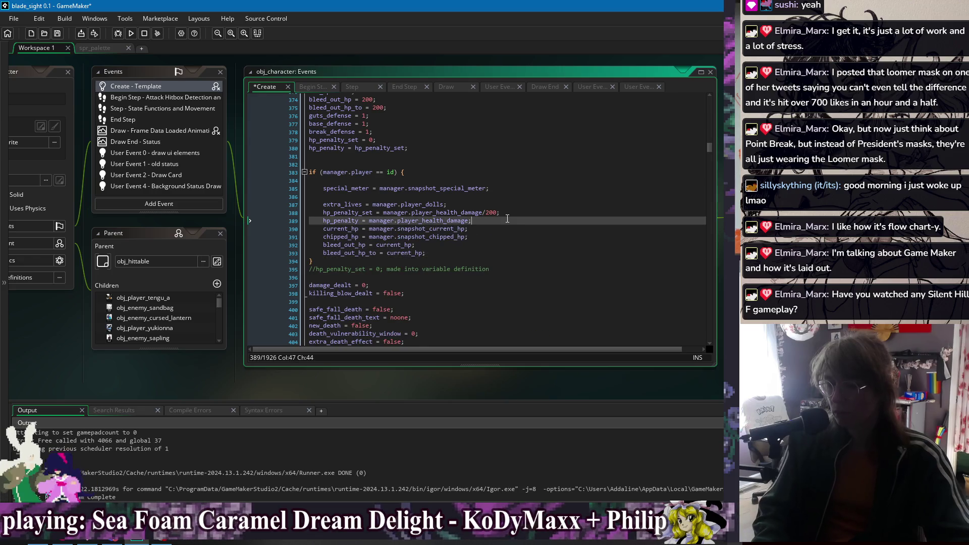
Step: Select the whole if (manager.player == id) block including its closing brace
{"action": "left_click", "coordinate": [408, 197]}
{"action": "left_click", "coordinate": [447, 174]}
{"action": "left_click_drag", "start_coordinate": [427, 261], "coordinate": [448, 178]}
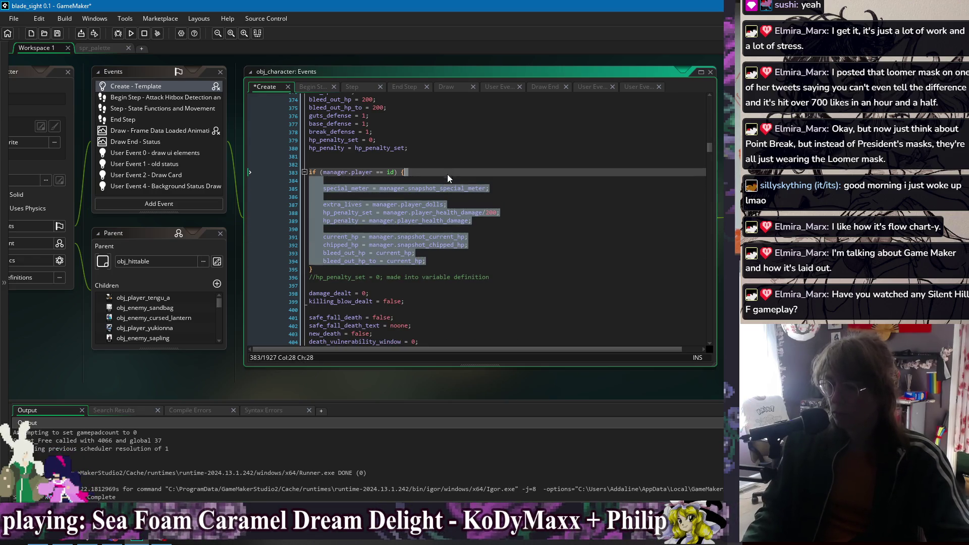
{"action": "left_click", "coordinate": [334, 269]}
{"action": "left_click_drag", "start_coordinate": [331, 270], "coordinate": [309, 157]}
{"action": "key", "text": "ctrl+c"}
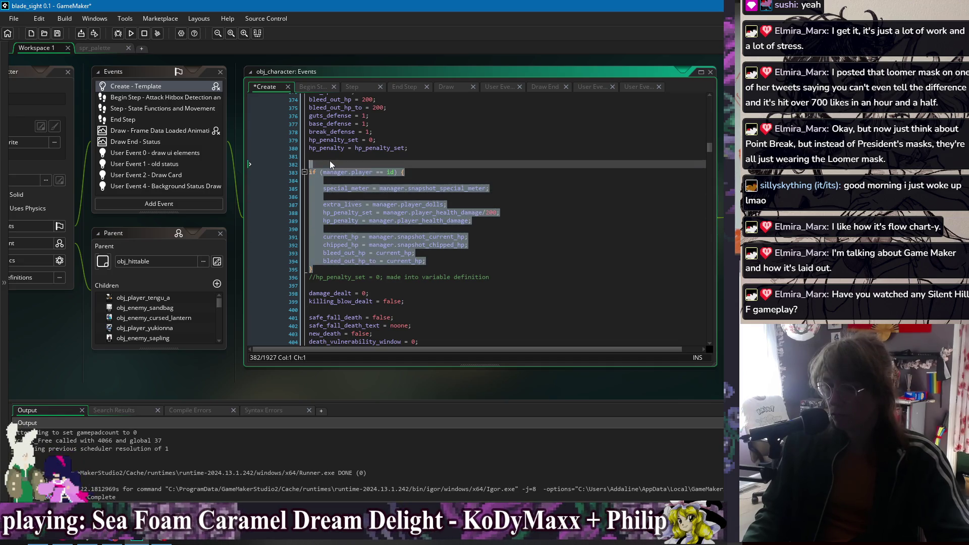
Step: Cut the if (manager.player == id) block and paste it at the end of the Create code
{"action": "key", "text": "BackSpace"}
{"action": "key", "text": "Delete"}
{"action": "left_click", "coordinate": [512, 157]}
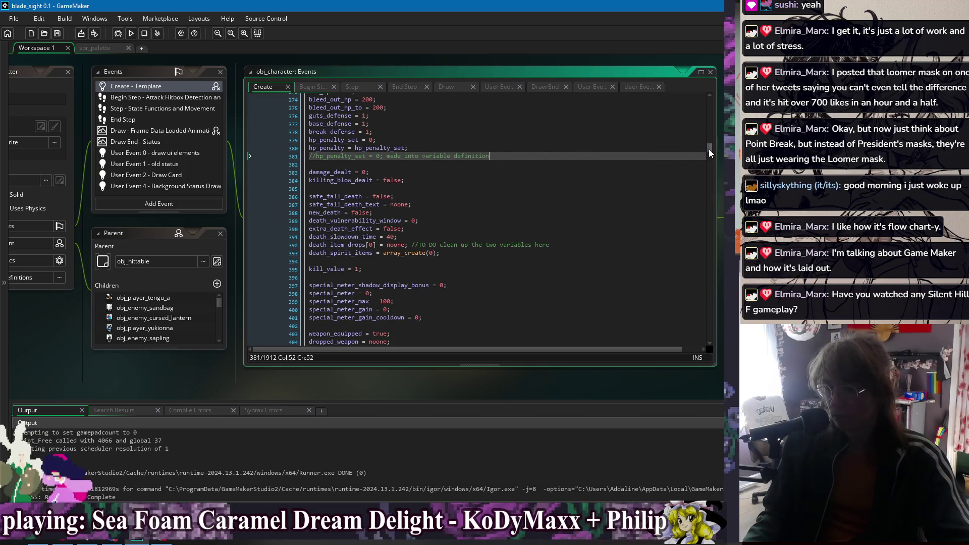
{"action": "left_click_drag", "start_coordinate": [709, 149], "coordinate": [719, 351]}
{"action": "left_click", "coordinate": [450, 330]}
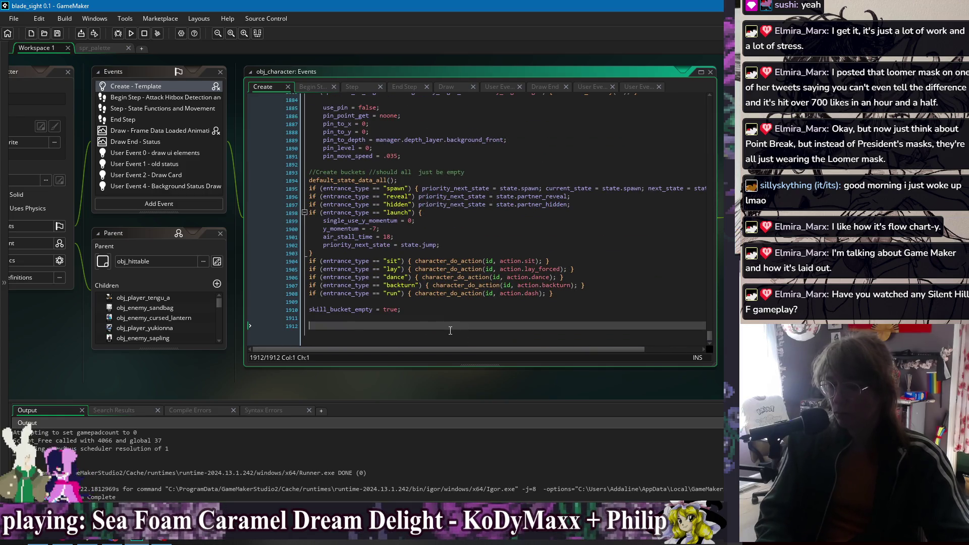
{"action": "key", "text": "ctrl+v"}
Step: Remove the blank line under the if header and start a test run
{"action": "left_click", "coordinate": [355, 252]}
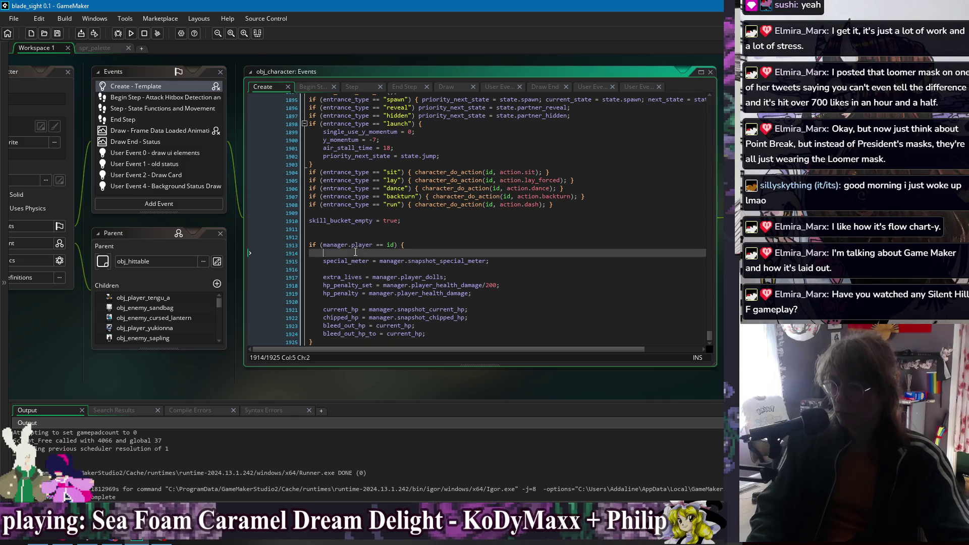
{"action": "key", "text": "BackSpace"}
{"action": "left_click", "coordinate": [415, 237]}
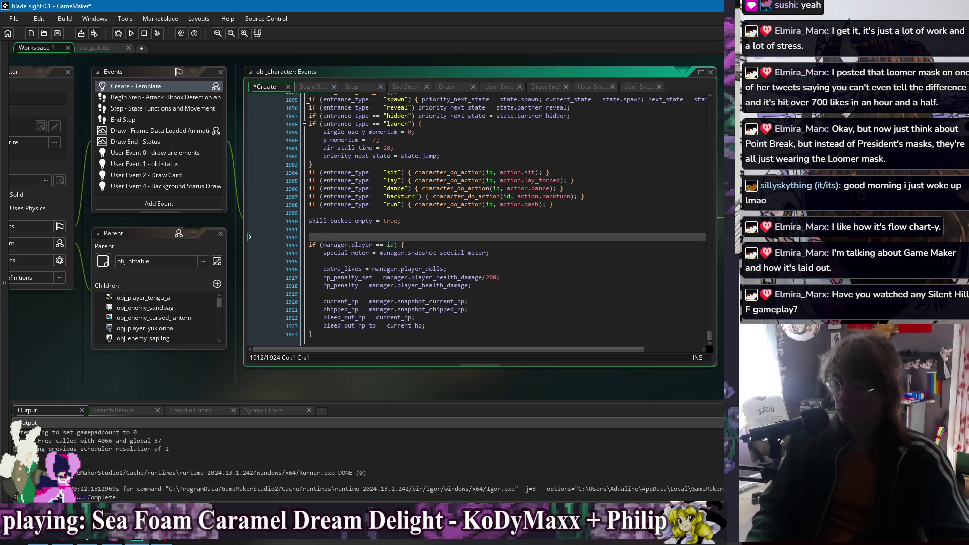
{"action": "left_click", "coordinate": [132, 34]}
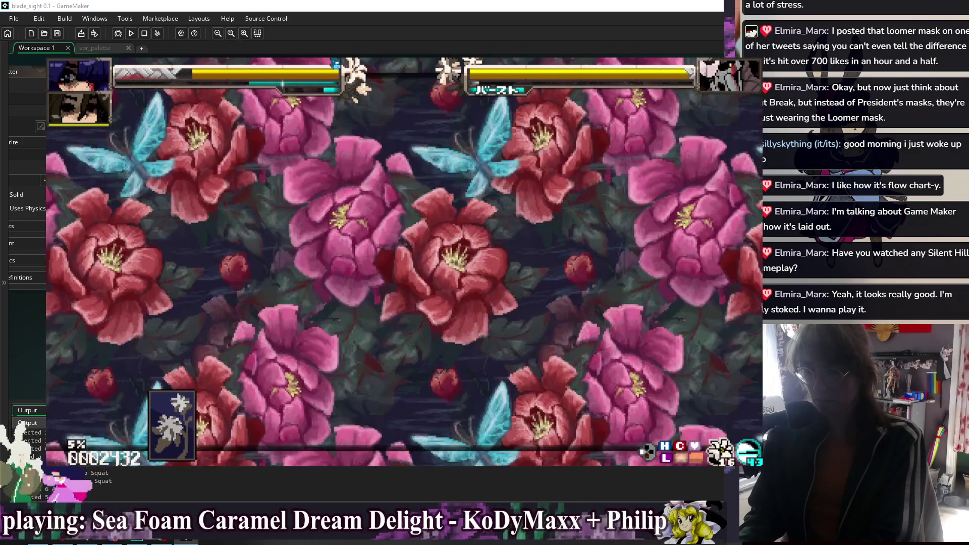
{"action": "key", "text": "alt+F4"}
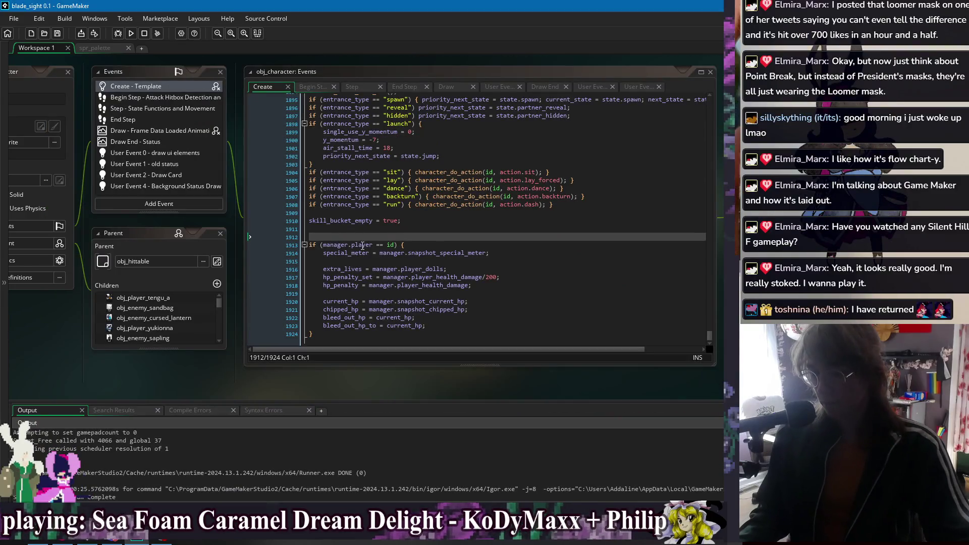
Step: Switch to the obj_game_manager code editor and bring its code into view
{"action": "right_click", "coordinate": [282, 59]}
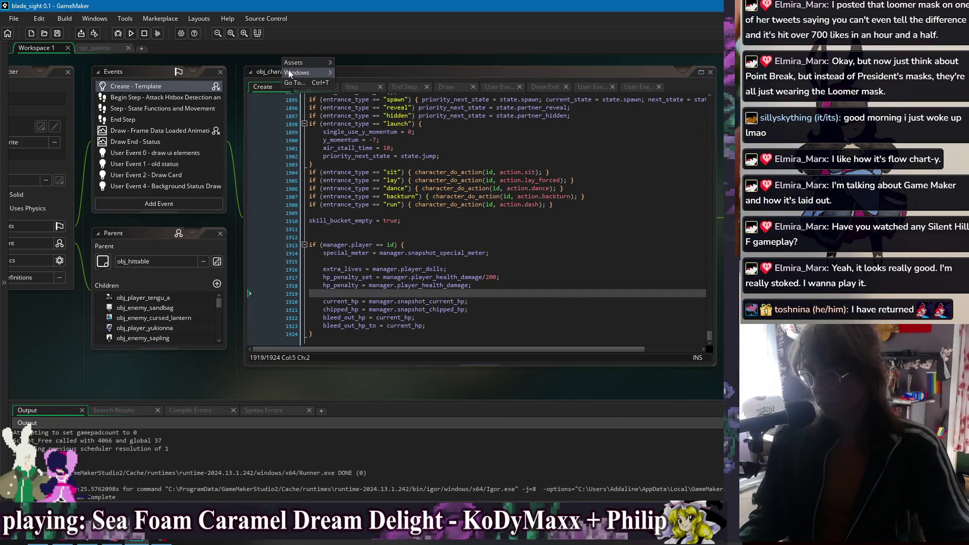
{"action": "mouse_move", "coordinate": [289, 71]}
{"action": "left_click", "coordinate": [402, 126]}
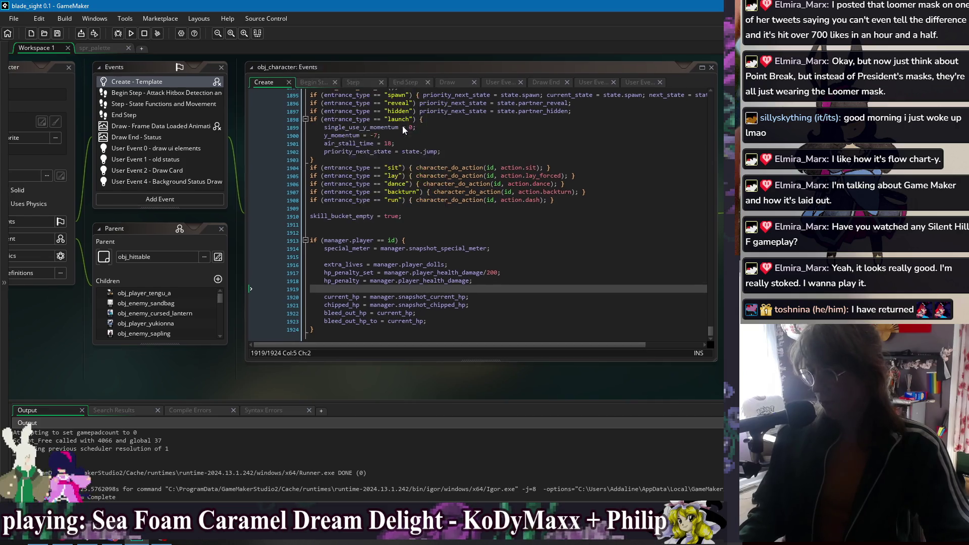
{"action": "left_click_drag", "start_coordinate": [292, 282], "coordinate": [173, 286]}
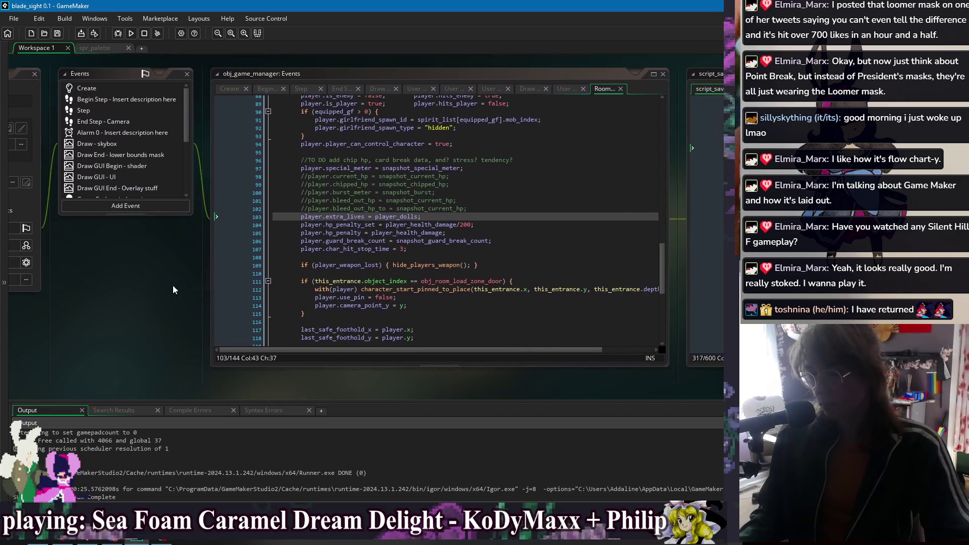
Step: Prefix the extra_lives, hp_penalty_set, hp_penalty and guard_break_count stat lines with //
{"action": "left_click", "coordinate": [299, 217]}
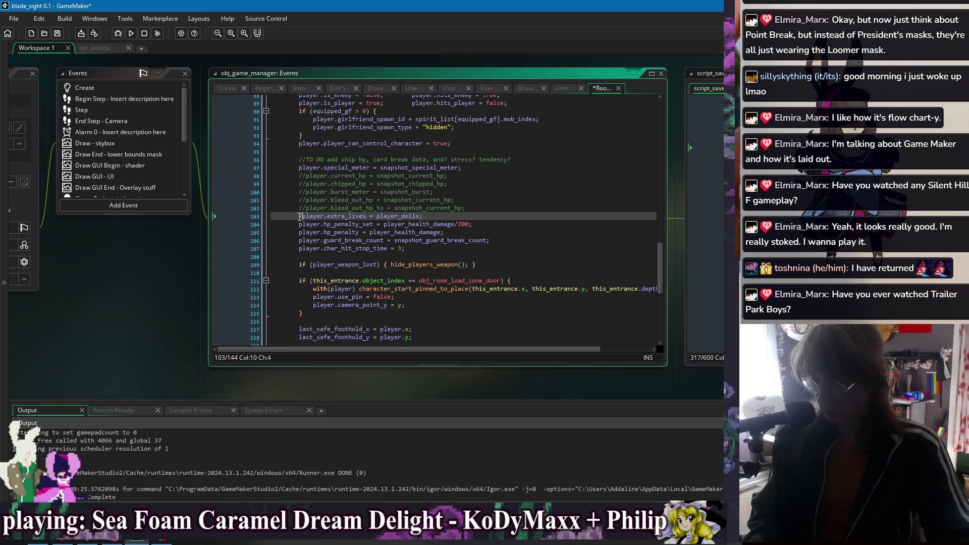
{"action": "type", "text": "//"}
{"action": "left_click", "coordinate": [298, 224]}
{"action": "type", "text": "//"}
{"action": "left_click", "coordinate": [297, 232]}
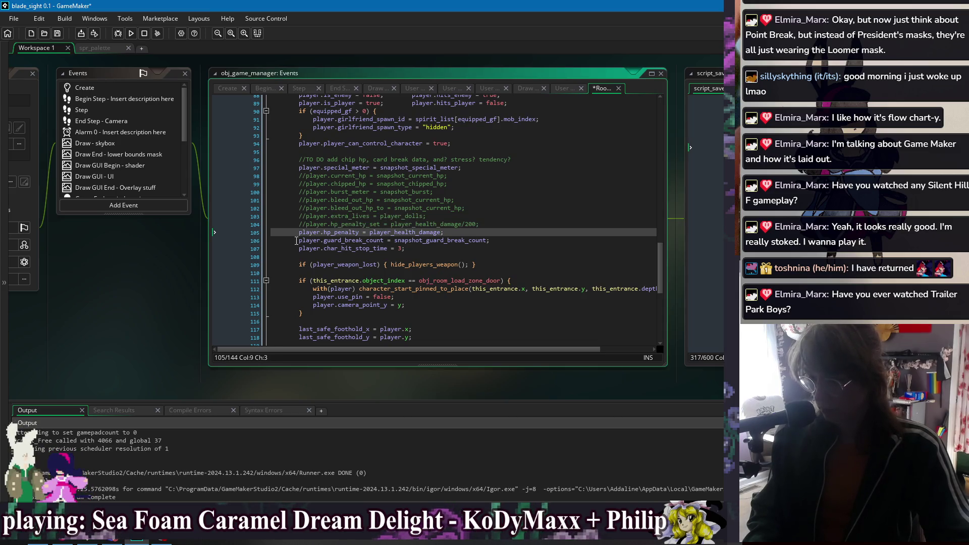
{"action": "type", "text": "//"}
{"action": "left_click", "coordinate": [297, 241]}
{"action": "type", "text": "//"}
{"action": "left_click", "coordinate": [297, 248]}
{"action": "type", "text": "//"}
{"action": "left_click", "coordinate": [298, 169]}
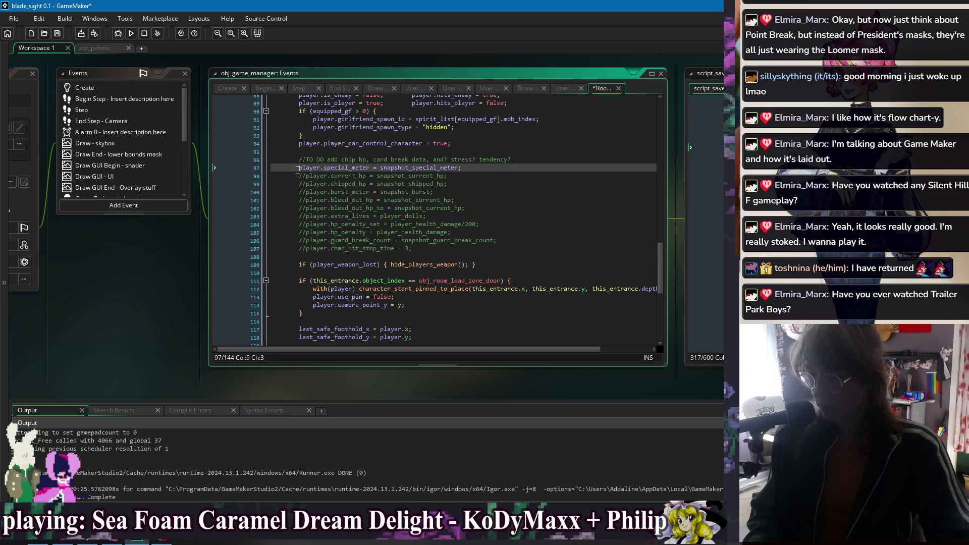
{"action": "type", "text": "//"}
{"action": "left_click", "coordinate": [472, 194]}
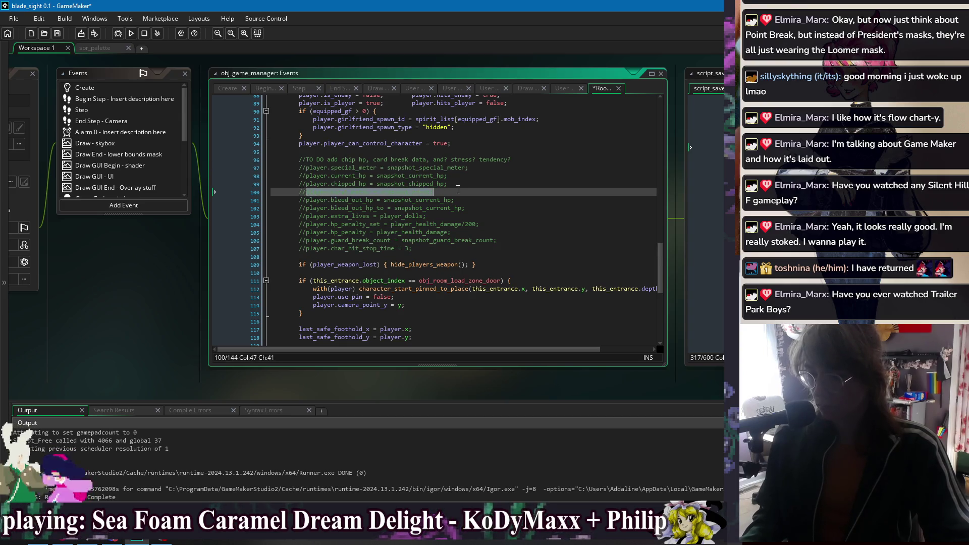
Step: Return to obj_character's Create event code
{"action": "right_click", "coordinate": [142, 268]}
{"action": "mouse_move", "coordinate": [165, 284]}
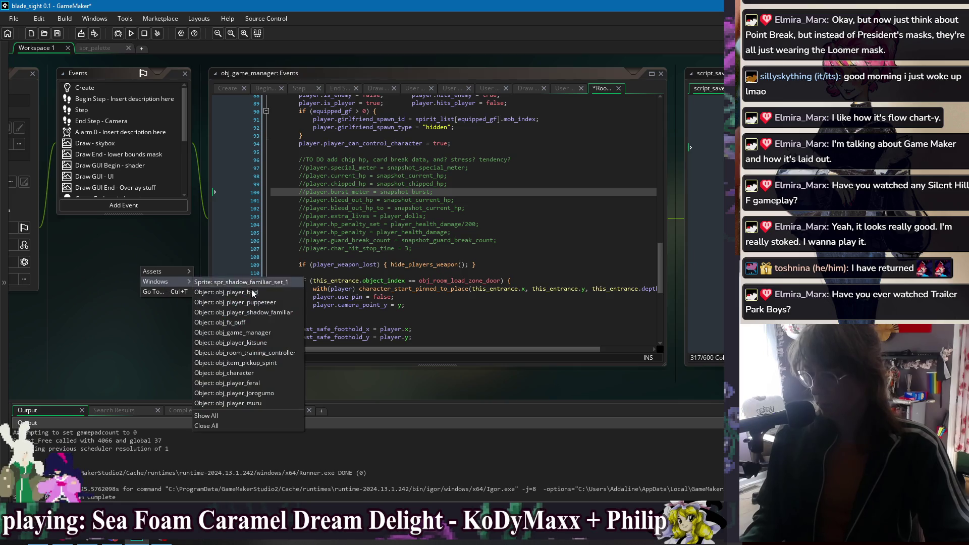
{"action": "left_click", "coordinate": [255, 374]}
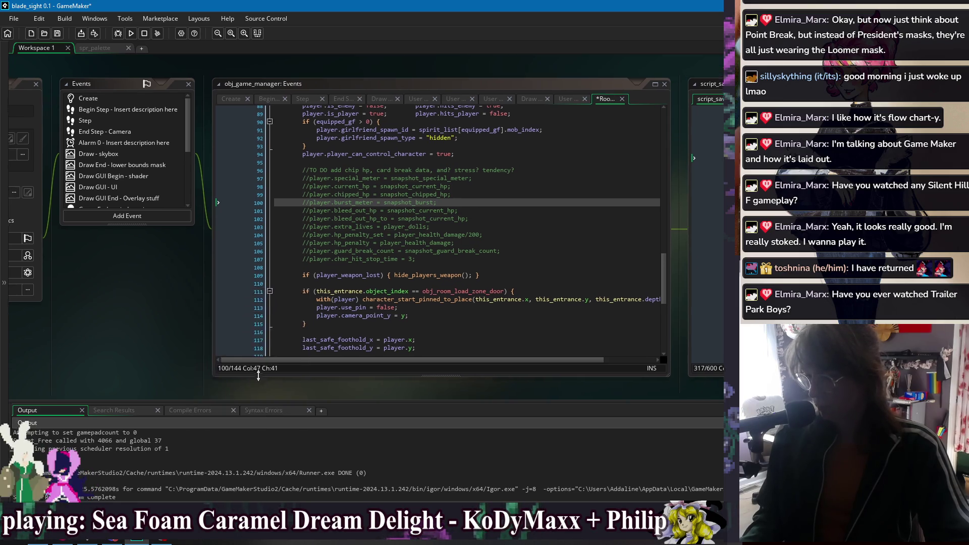
{"action": "left_click_drag", "start_coordinate": [181, 166], "coordinate": [174, 166]}
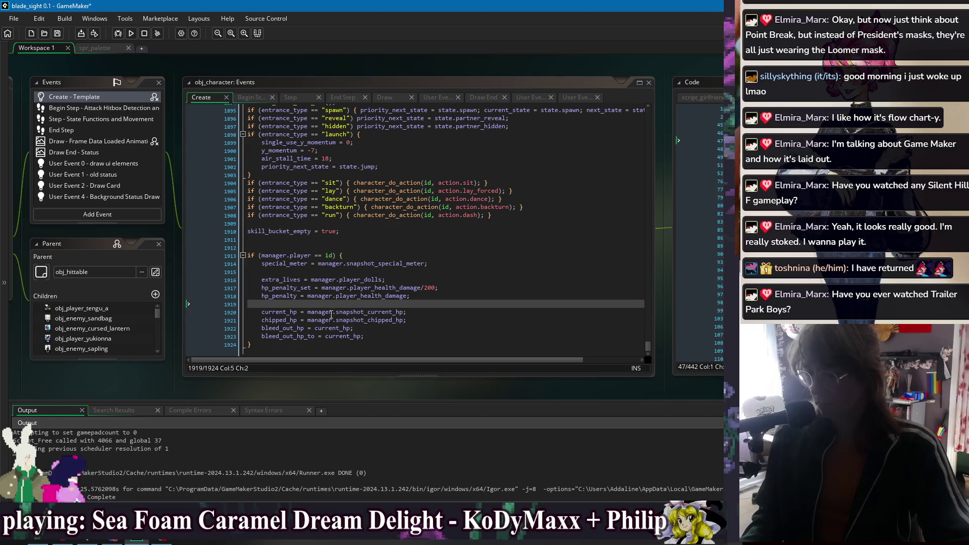
Step: Move the hp_penalty and meter lines below the bleed_out lines so the HP lines lead the block
{"action": "left_click", "coordinate": [332, 304]}
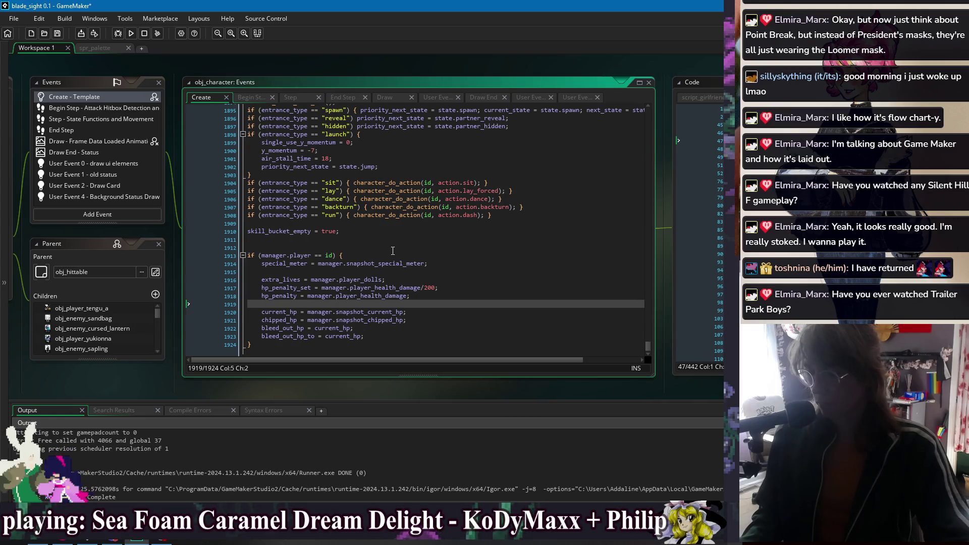
{"action": "left_click", "coordinate": [357, 271]}
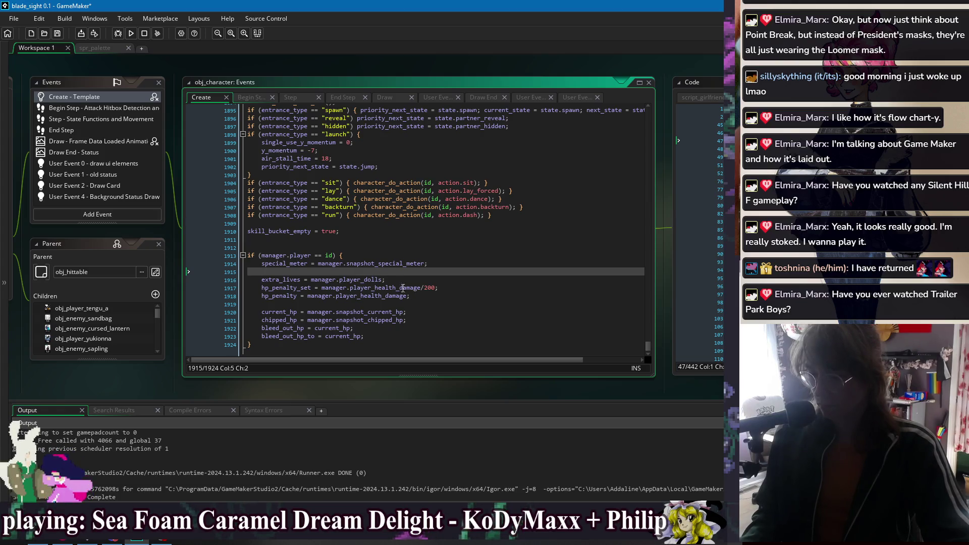
{"action": "type", "text": "player.burst_meter = snapshot_burst;"}
{"action": "left_click_drag", "start_coordinate": [413, 297], "coordinate": [412, 277]}
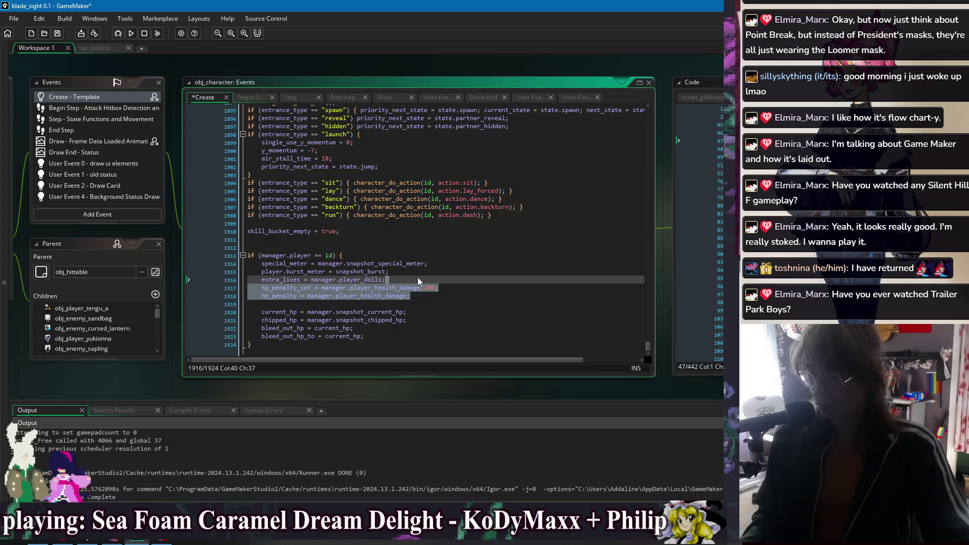
{"action": "key", "text": "Right"}
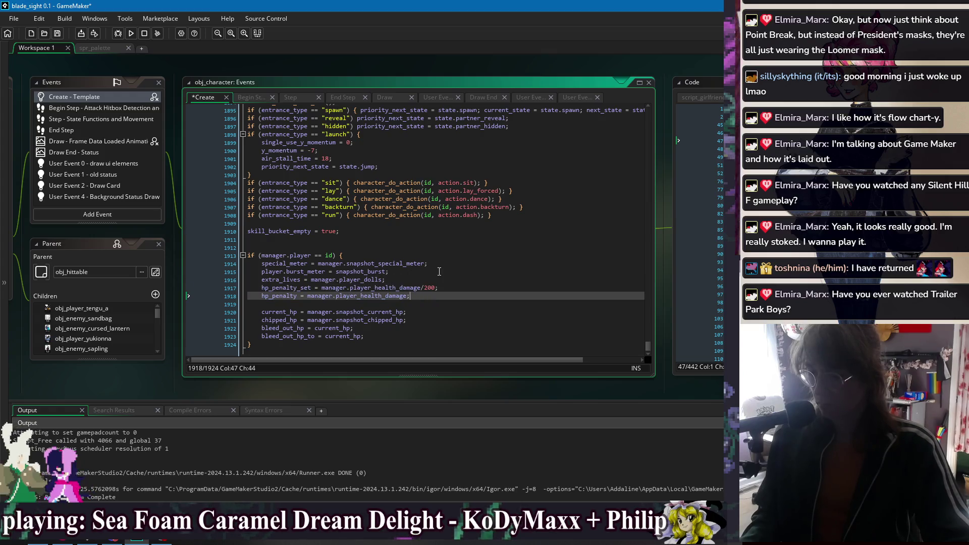
{"action": "mouse_move", "coordinate": [412, 280]}
{"action": "left_mouse_down"}
{"action": "mouse_move", "coordinate": [409, 256]}
{"action": "mouse_move", "coordinate": [432, 303]}
{"action": "mouse_move", "coordinate": [261, 280]}
{"action": "left_mouse_up"}
{"action": "scroll", "coordinate": [419, 280], "scroll_direction": "up", "scroll_amount": 1}
{"action": "left_click_drag", "start_coordinate": [323, 296], "coordinate": [394, 324]}
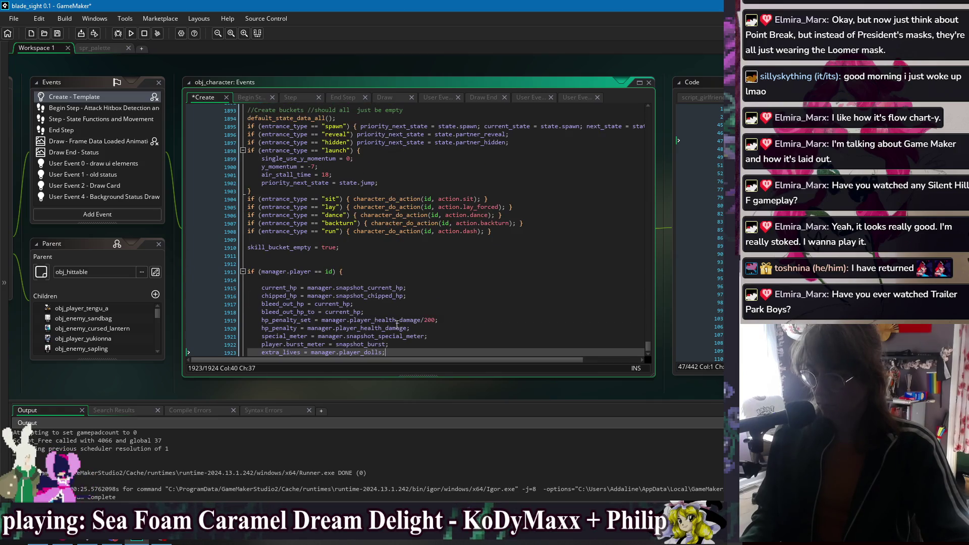
{"action": "left_click", "coordinate": [393, 313]}
{"action": "key", "text": "Return"}
Step: Tidy the blank lines under the if header and after bleed_out_hp_to, then save
{"action": "left_click", "coordinate": [362, 279]}
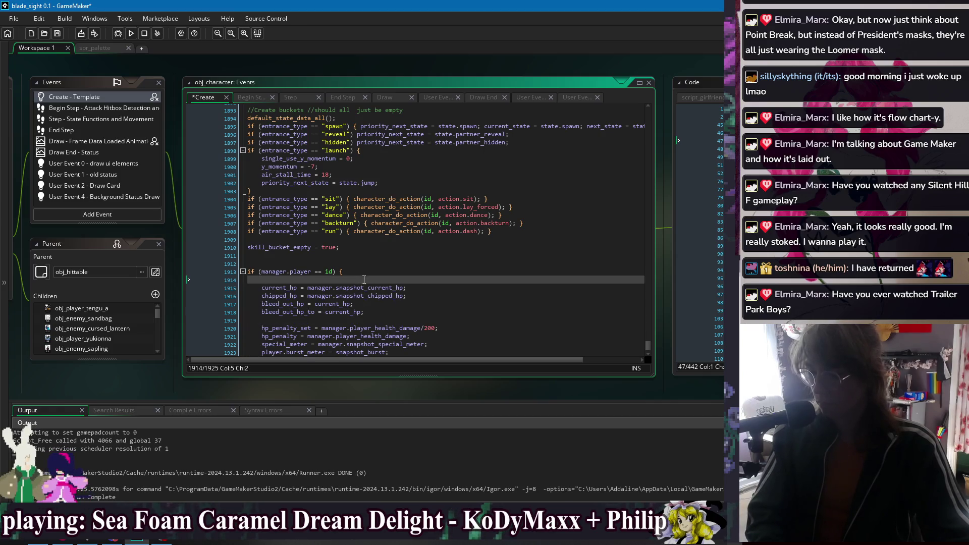
{"action": "key", "text": "BackSpace"}
{"action": "scroll", "coordinate": [390, 286], "scroll_direction": "down", "scroll_amount": 1}
{"action": "left_click", "coordinate": [390, 286]}
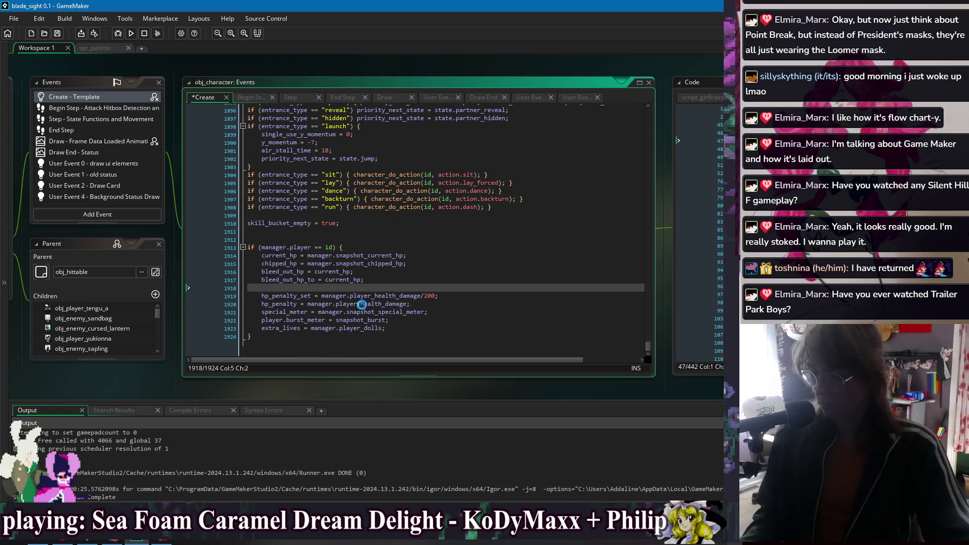
{"action": "left_click", "coordinate": [412, 304]}
{"action": "key", "text": "Return"}
{"action": "left_click_drag", "start_coordinate": [399, 289], "coordinate": [400, 281]}
{"action": "key", "text": "BackSpace"}
{"action": "left_click", "coordinate": [414, 313]}
{"action": "key", "text": "ctrl+s"}
Step: Drop the player. prefix so the line reads burst_meter = snapshot_burst, then run with F5
{"action": "left_click", "coordinate": [409, 336]}
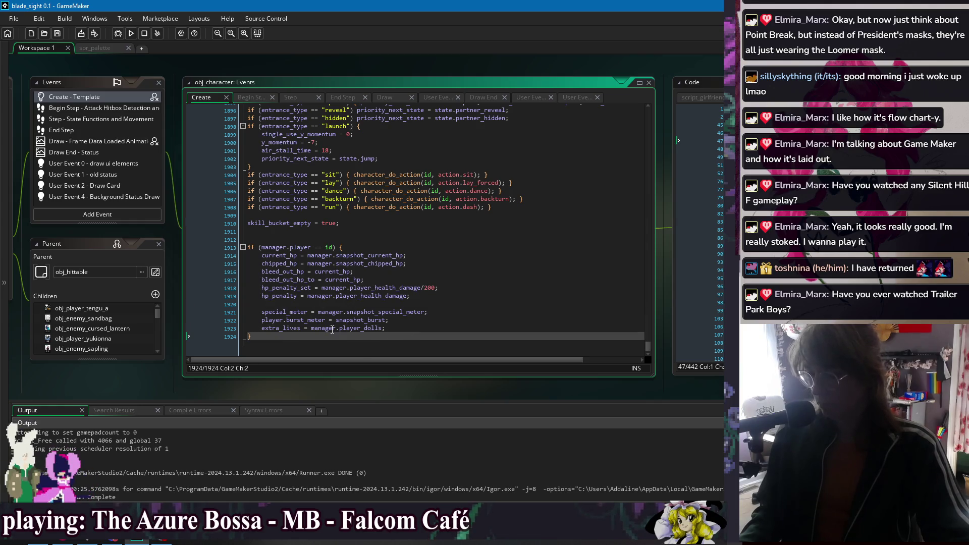
{"action": "left_click_drag", "start_coordinate": [261, 320], "coordinate": [347, 317]}
{"action": "key", "text": "BackSpace"}
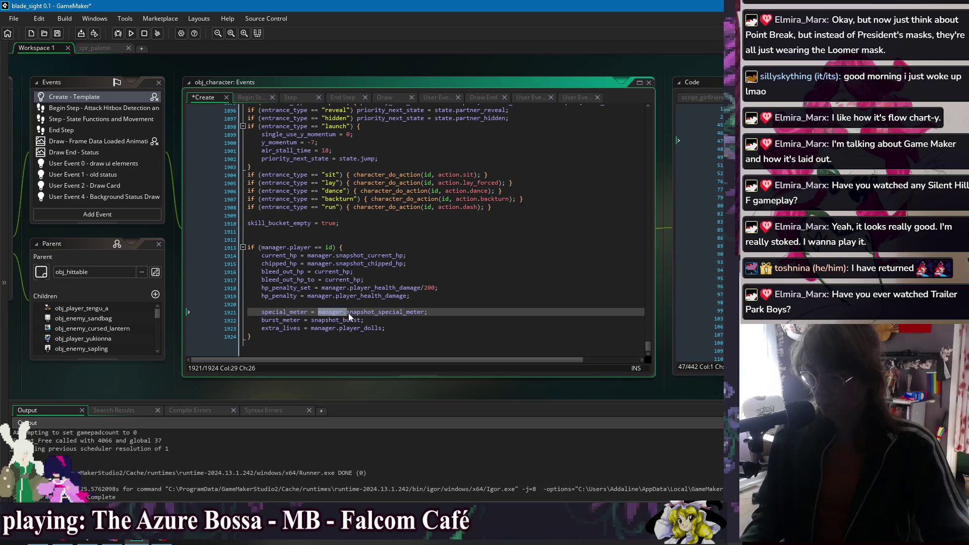
{"action": "left_click", "coordinate": [311, 320]}
{"action": "key", "text": "Down"}
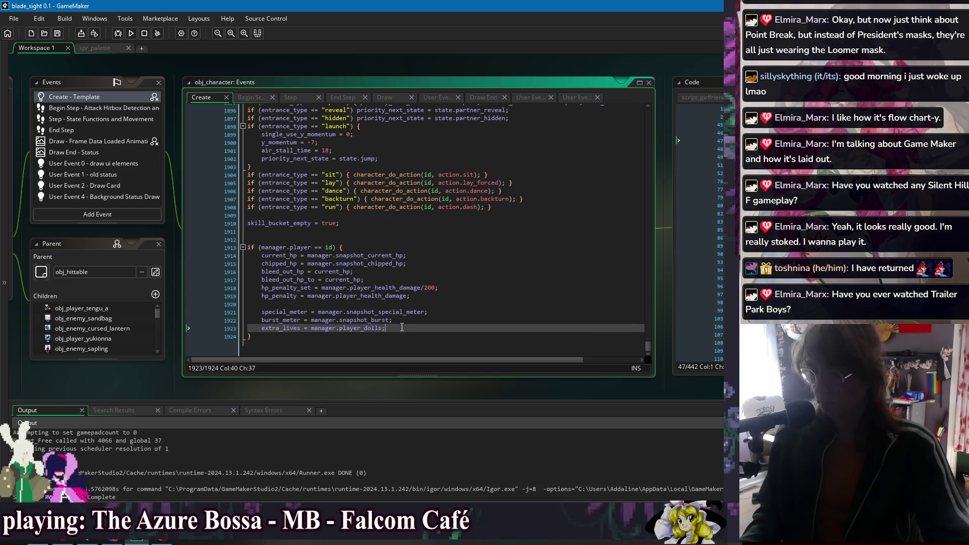
{"action": "key", "text": "F5"}
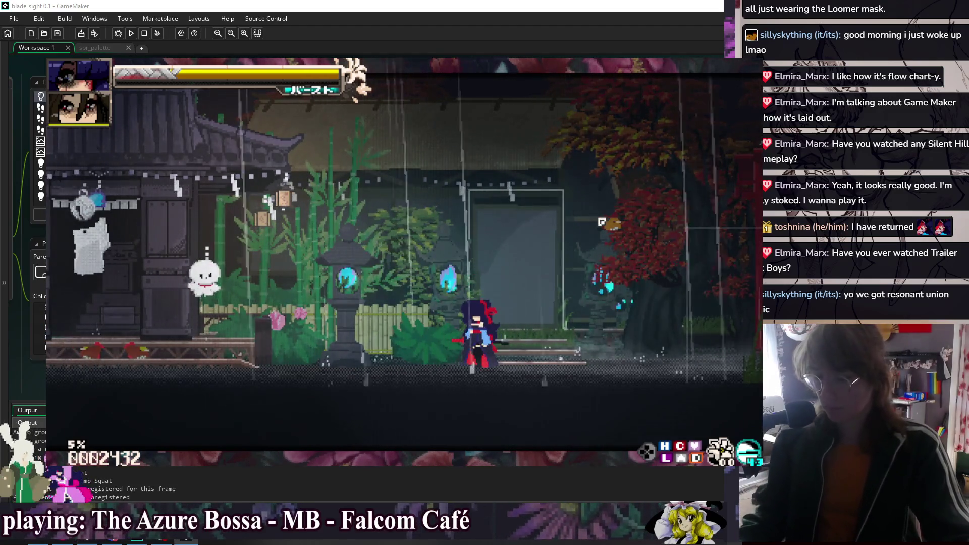
{"action": "key", "text": "Escape"}
{"action": "key", "text": "Down"}
{"action": "key", "text": "Return"}
{"action": "key", "text": "Escape"}
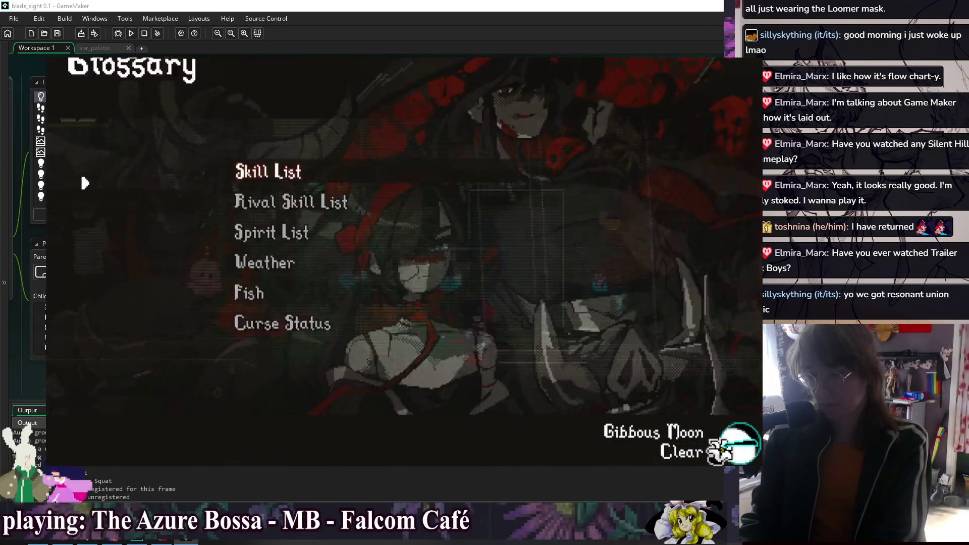
{"action": "key", "text": "Return"}
{"action": "key", "text": "Down"}
{"action": "key", "text": "Down"}
{"action": "key", "text": "Up"}
{"action": "key", "text": "Down"}
{"action": "key", "text": "Return"}
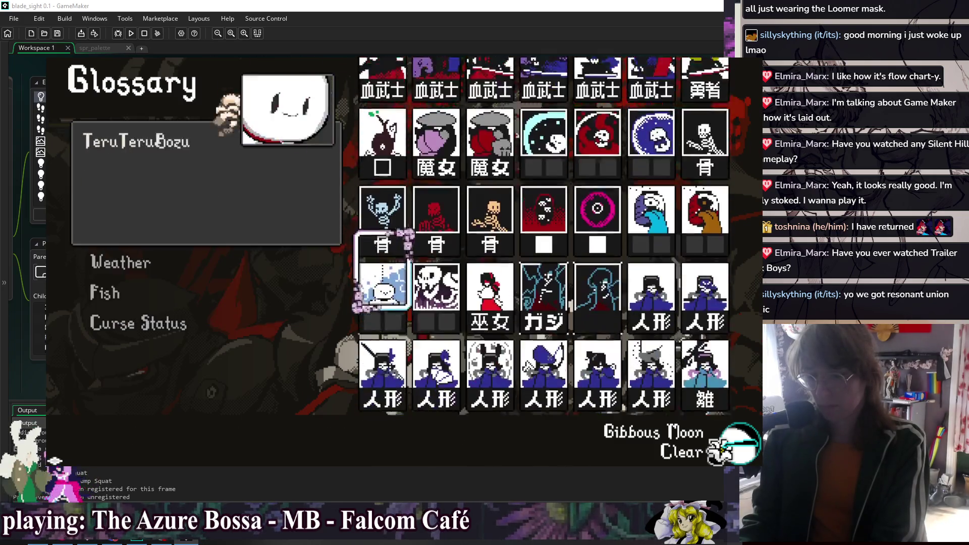
{"action": "key", "text": "Escape"}
{"action": "key", "text": "Escape"}
{"action": "key", "text": "Down"}
{"action": "key", "text": "Return"}
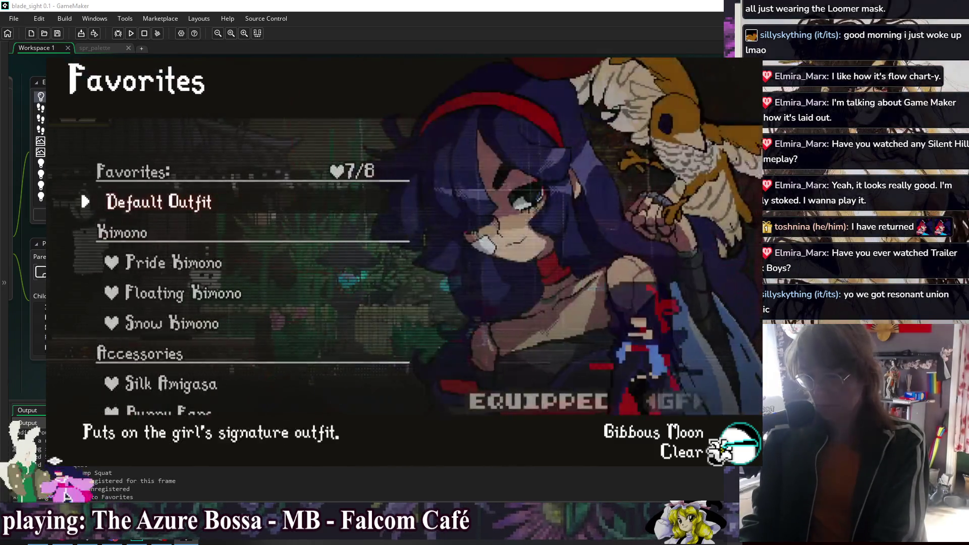
{"action": "key", "text": "Escape"}
{"action": "key", "text": "Escape"}
{"action": "key", "text": "F1"}
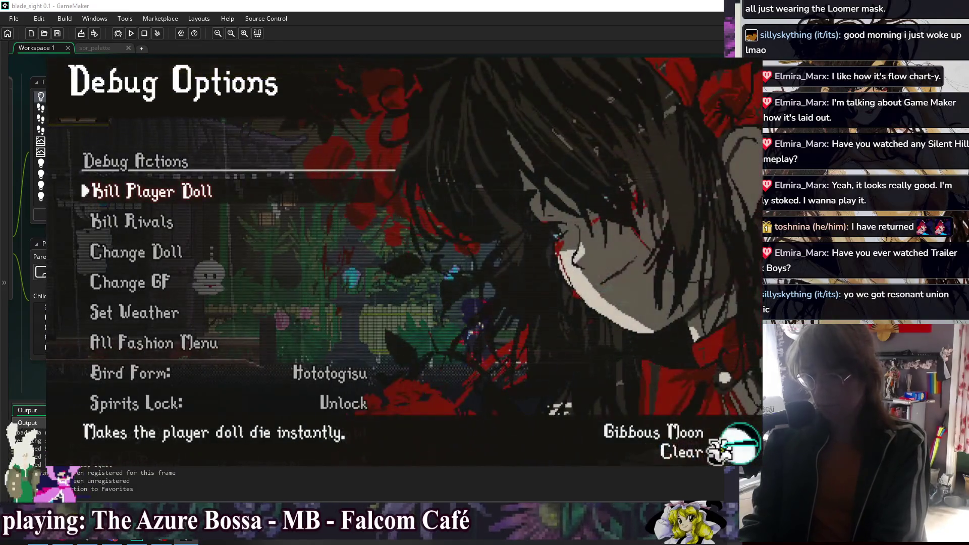
{"action": "key", "text": "Escape"}
{"action": "key", "text": "Right"}
{"action": "key", "text": "z"}
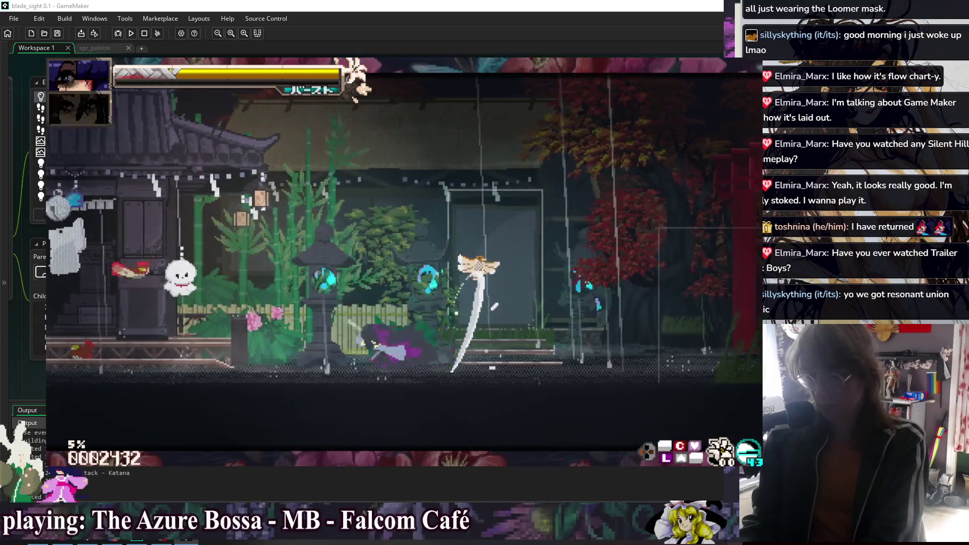
{"action": "key", "text": "Right"}
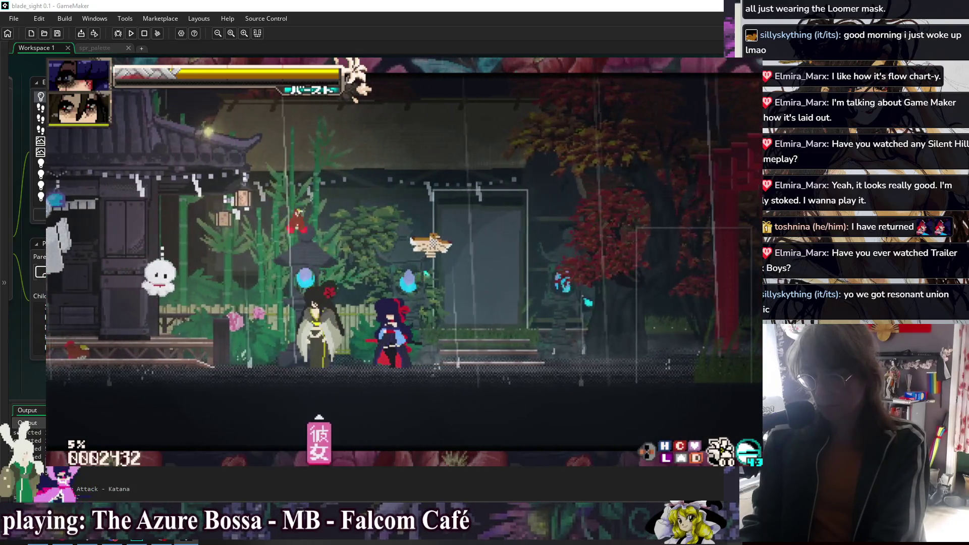
{"action": "key", "text": "z"}
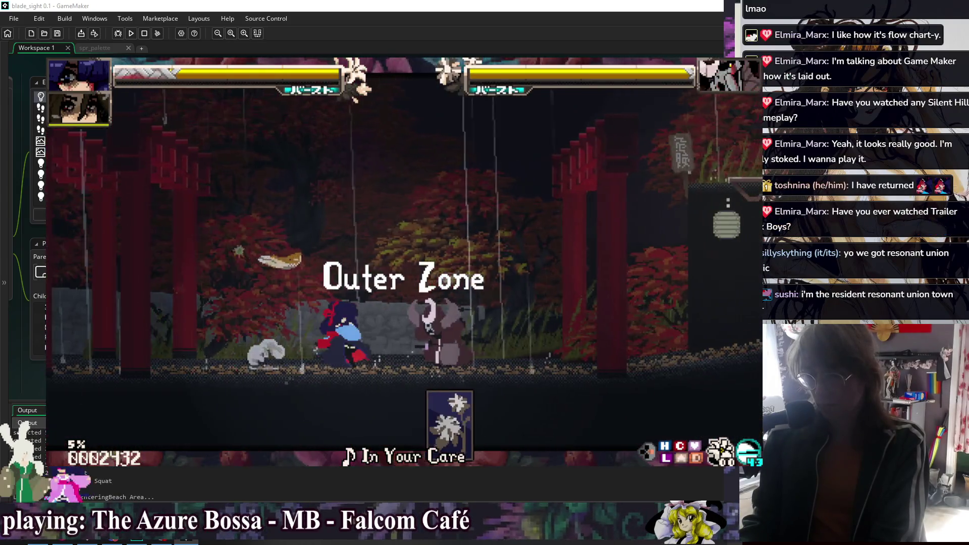
{"action": "key", "text": "z"}
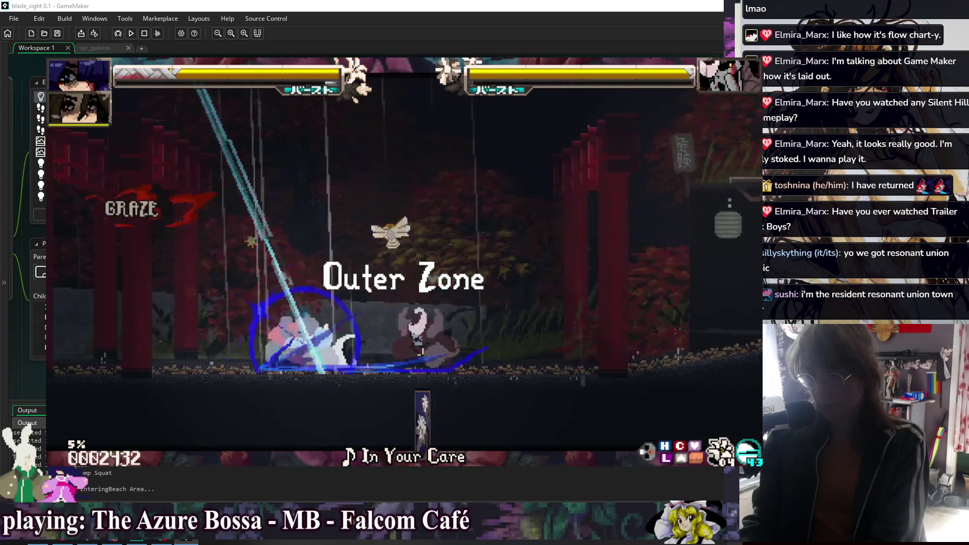
{"action": "key", "text": "Left"}
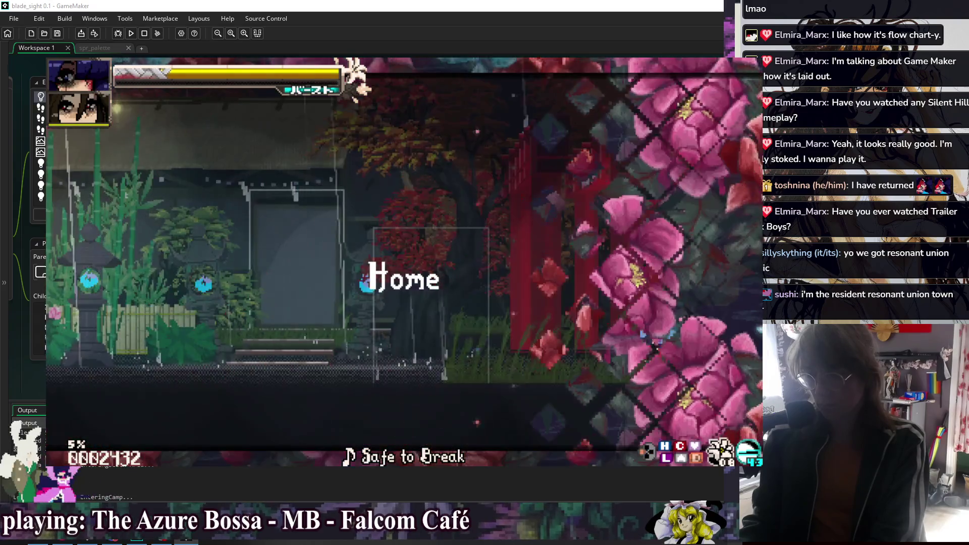
{"action": "key", "text": "Escape"}
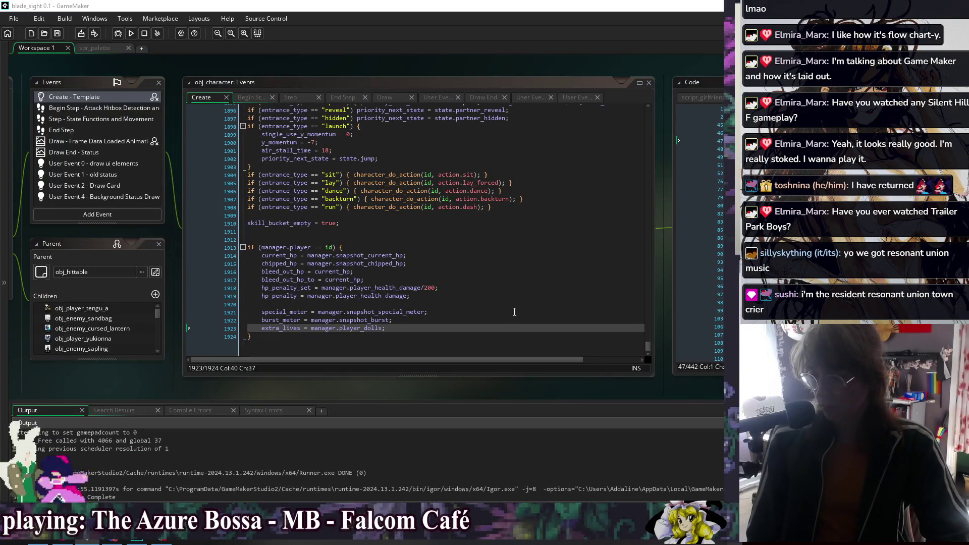
Step: Duplicate the hp_penalty_set line into hp_penalty = manager.player_health_damage; and save
{"action": "left_click", "coordinate": [461, 290]}
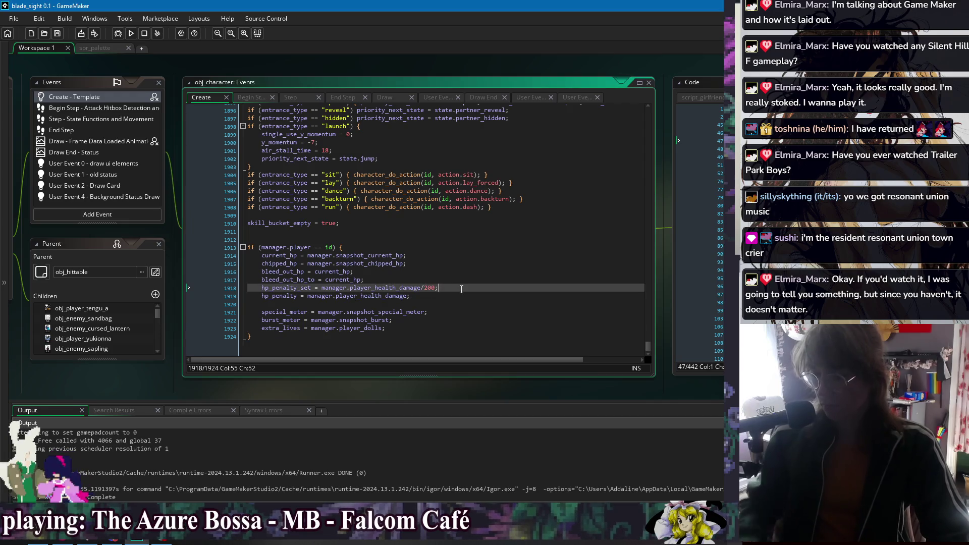
{"action": "key", "text": "ctrl+d"}
{"action": "type", "text": "_to"}
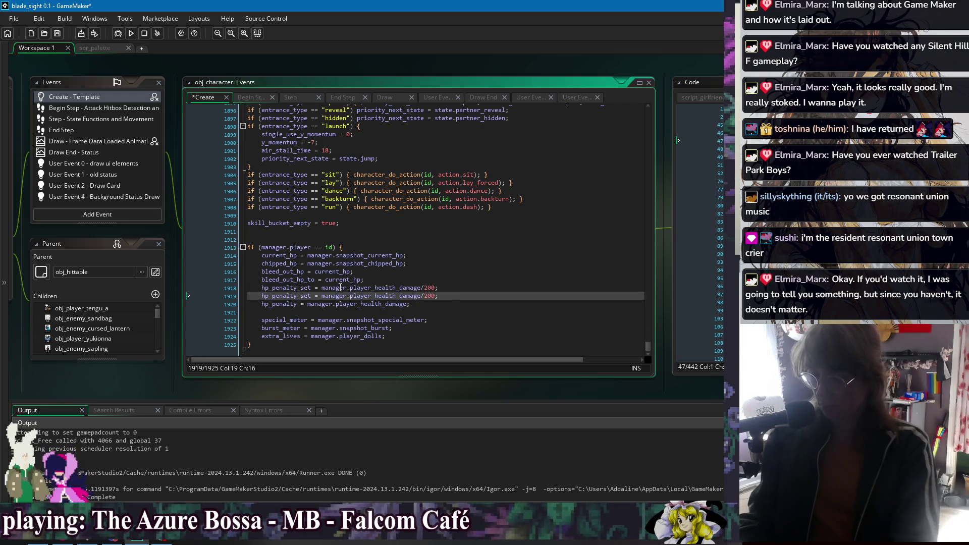
{"action": "key", "text": "BackSpace"}
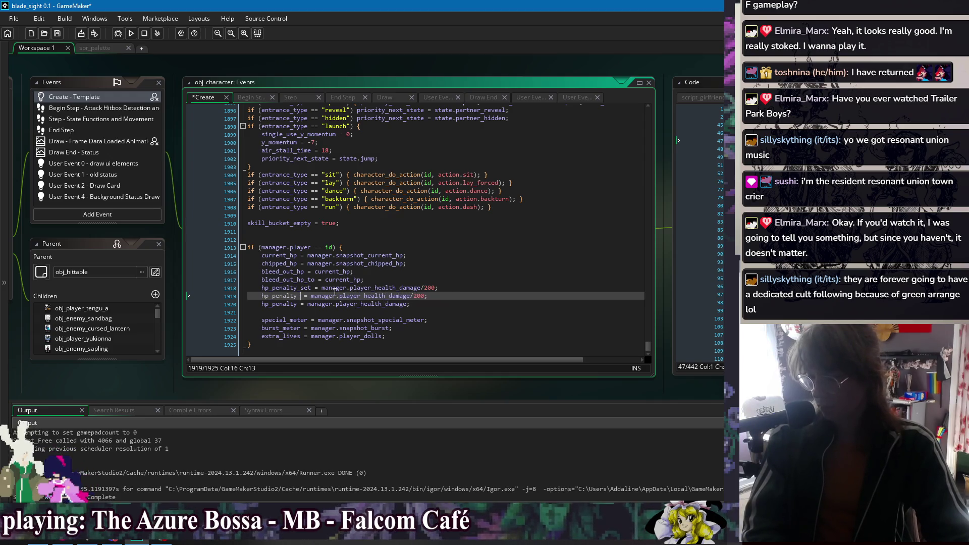
{"action": "key", "text": "BackSpace"}
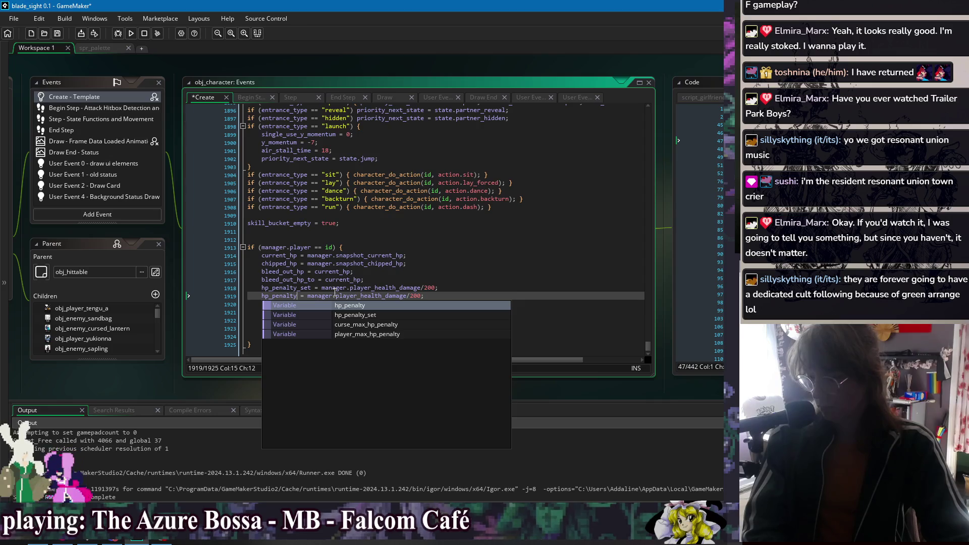
{"action": "left_click", "coordinate": [446, 296]}
{"action": "key", "text": "BackSpace"}
{"action": "key", "text": "BackSpace"}
{"action": "key", "text": "BackSpace"}
{"action": "type", "text": ";"}
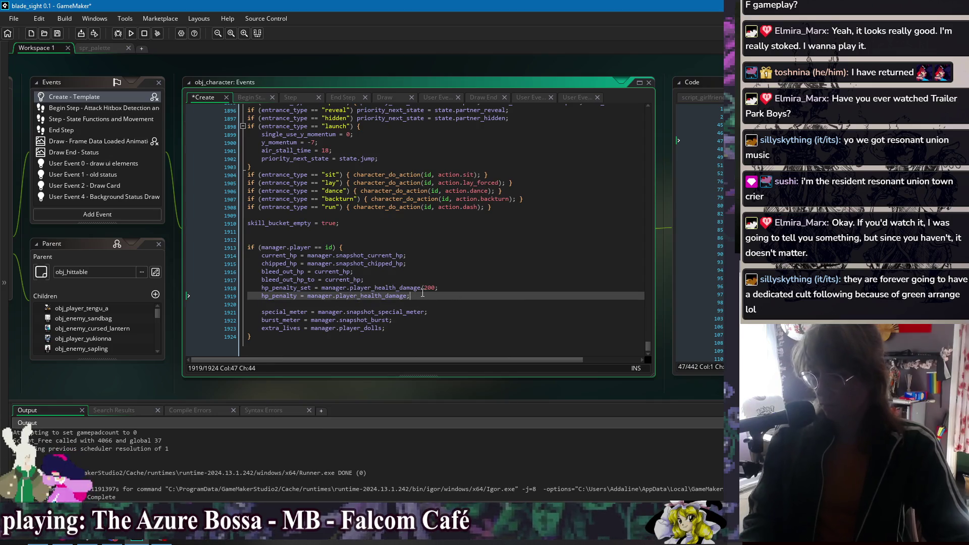
{"action": "key", "text": "ctrl+s"}
Step: Switch through the open-windows list to obj_game_manager's event code
{"action": "right_click", "coordinate": [385, 76]}
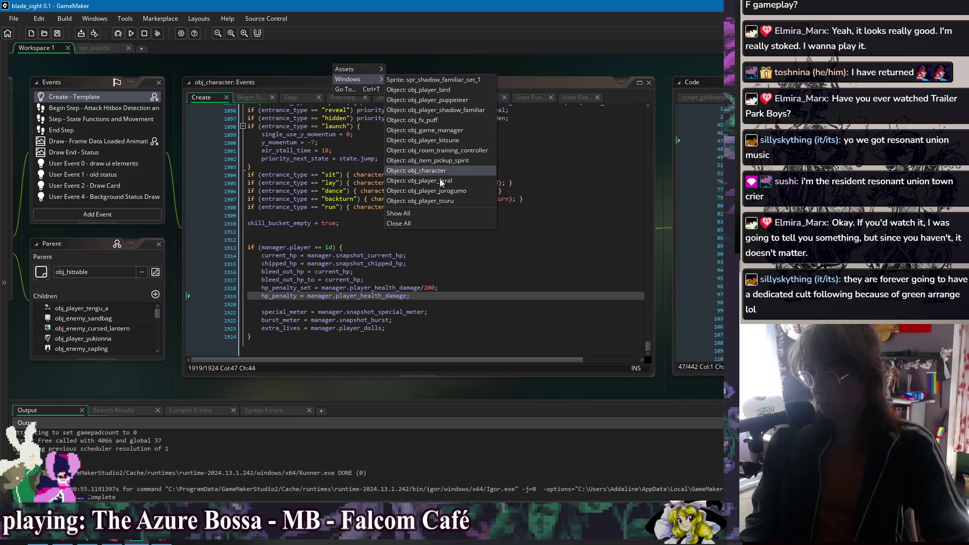
{"action": "left_click", "coordinate": [449, 166]}
{"action": "right_click", "coordinate": [419, 58]}
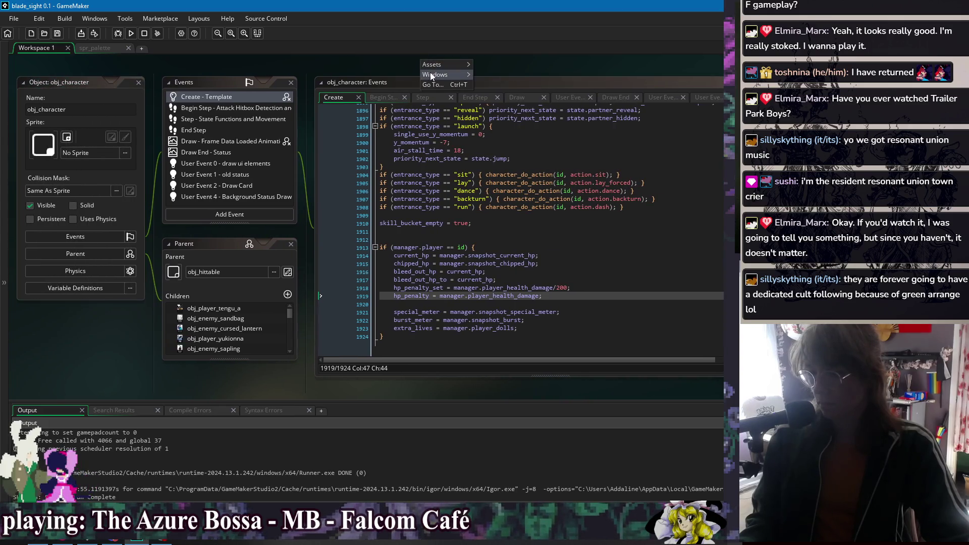
{"action": "mouse_move", "coordinate": [435, 74]}
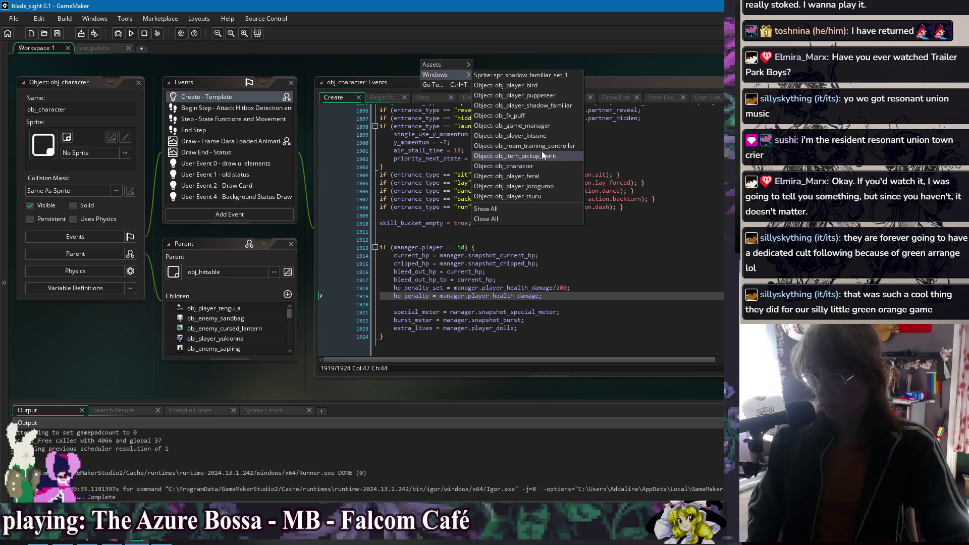
{"action": "left_click", "coordinate": [540, 126]}
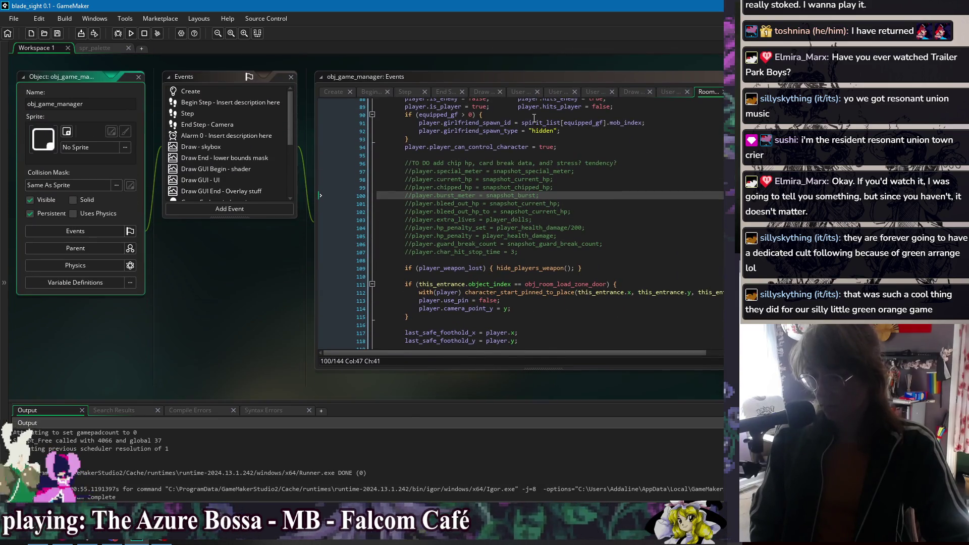
Step: Inspect the commented hp_penalty = player_health_damage line, then bring up the open-windows list
{"action": "left_click", "coordinate": [466, 228]}
{"action": "left_click", "coordinate": [459, 236]}
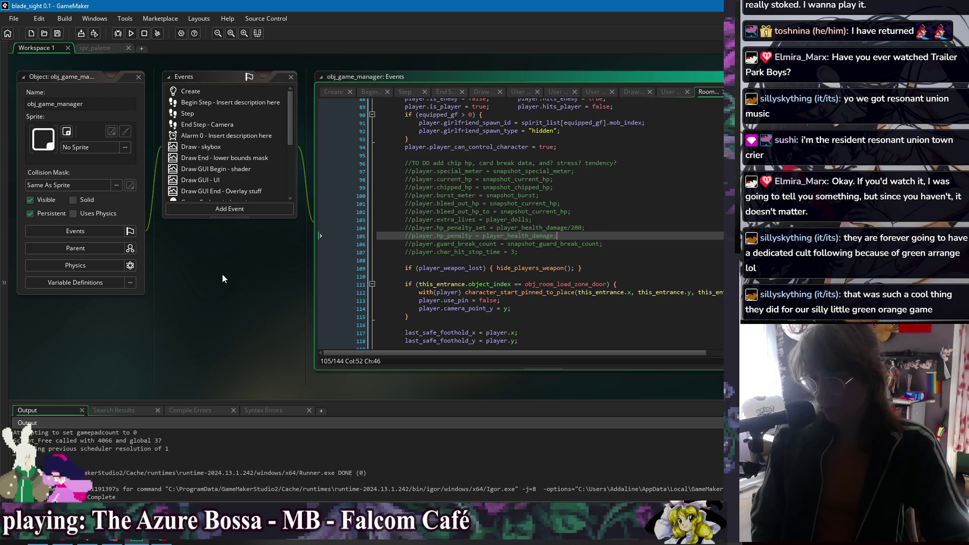
{"action": "right_click", "coordinate": [237, 260]}
{"action": "mouse_move", "coordinate": [278, 275]}
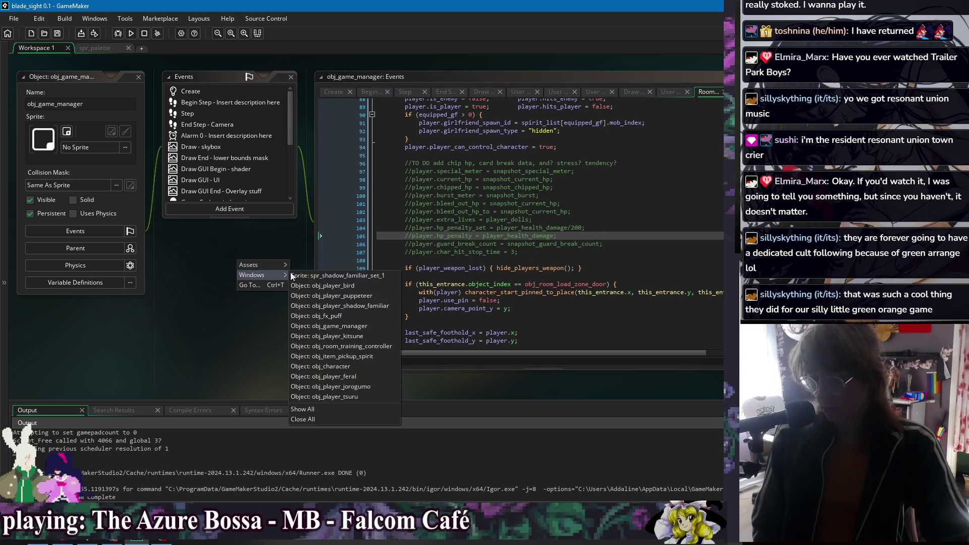
Step: Return to obj_character's code and search for hp_penalty_set starting from line 1918
{"action": "left_click", "coordinate": [354, 367]}
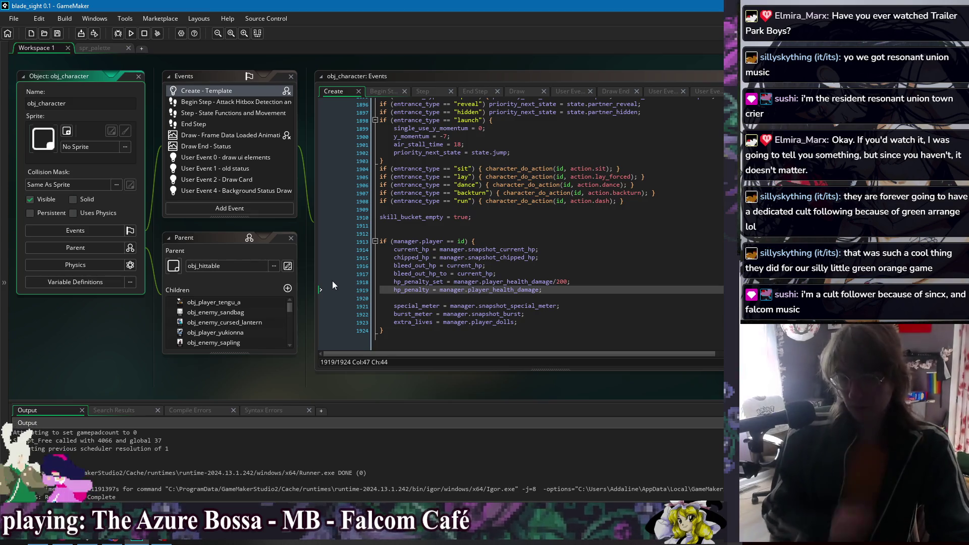
{"action": "left_click_drag", "start_coordinate": [312, 264], "coordinate": [178, 258]}
{"action": "left_click", "coordinate": [438, 284]}
{"action": "double_click", "coordinate": [285, 276]}
{"action": "key", "text": "ctrl+f"}
Step: Step between the hp_penalty_set matches at lines 381 and 1918, then close the search
{"action": "left_click", "coordinate": [617, 115]}
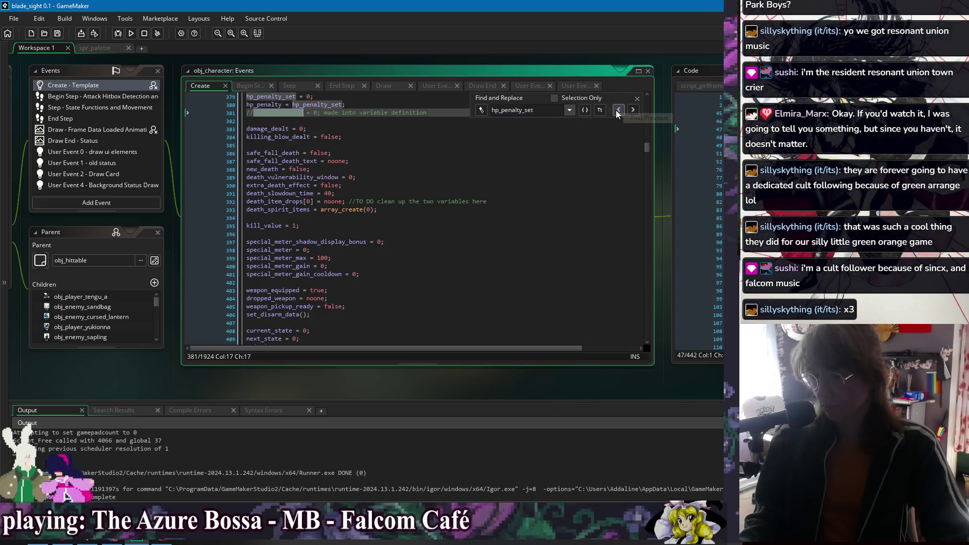
{"action": "scroll", "coordinate": [433, 191], "scroll_direction": "up", "scroll_amount": 2}
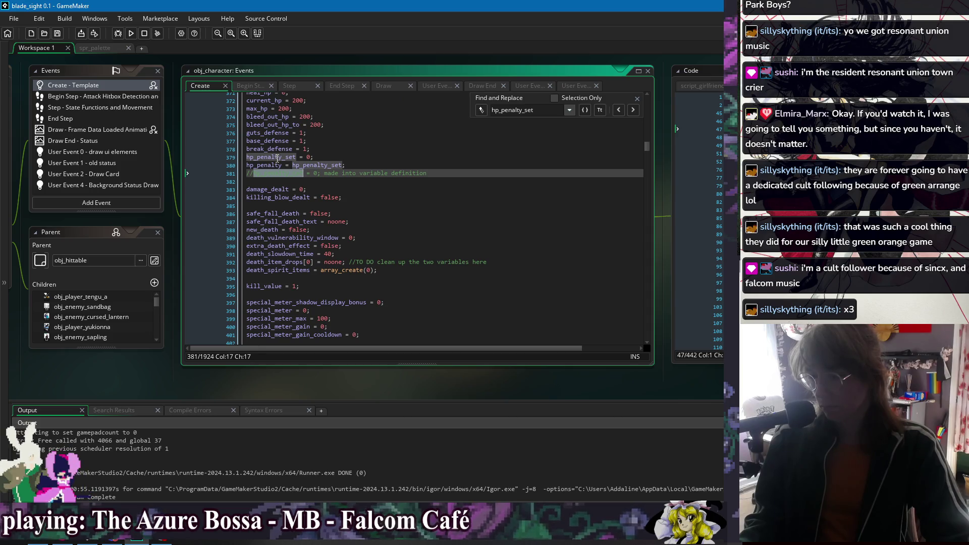
{"action": "left_click", "coordinate": [634, 111]}
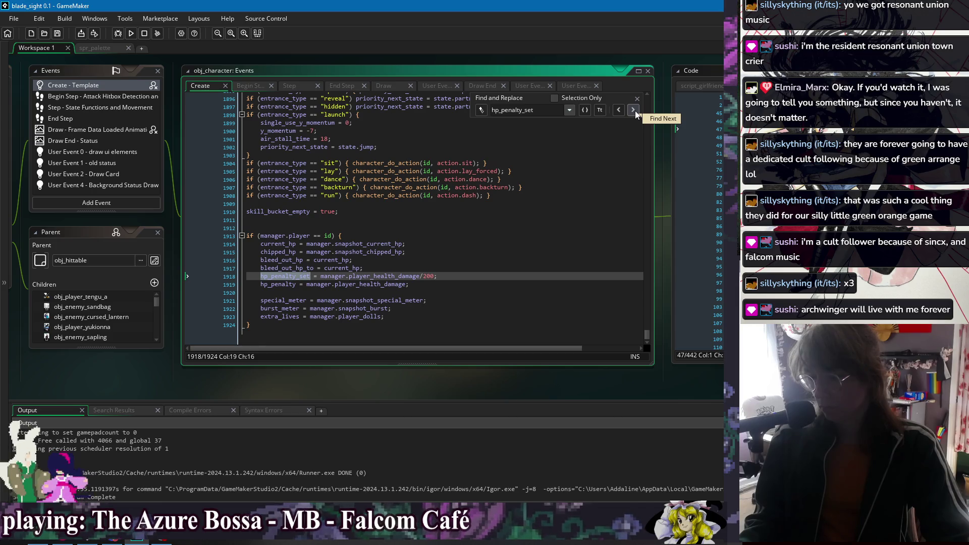
{"action": "left_click", "coordinate": [619, 110]}
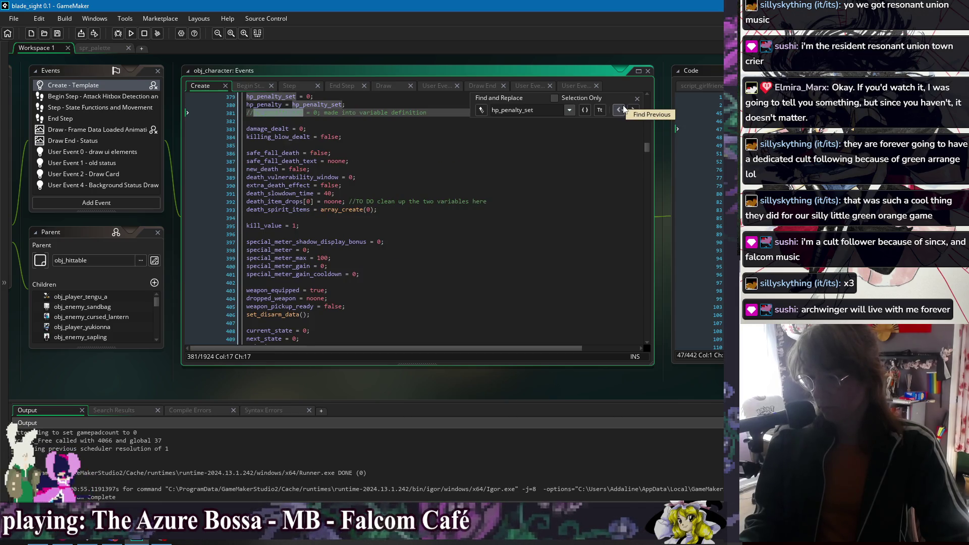
{"action": "left_click", "coordinate": [624, 109]}
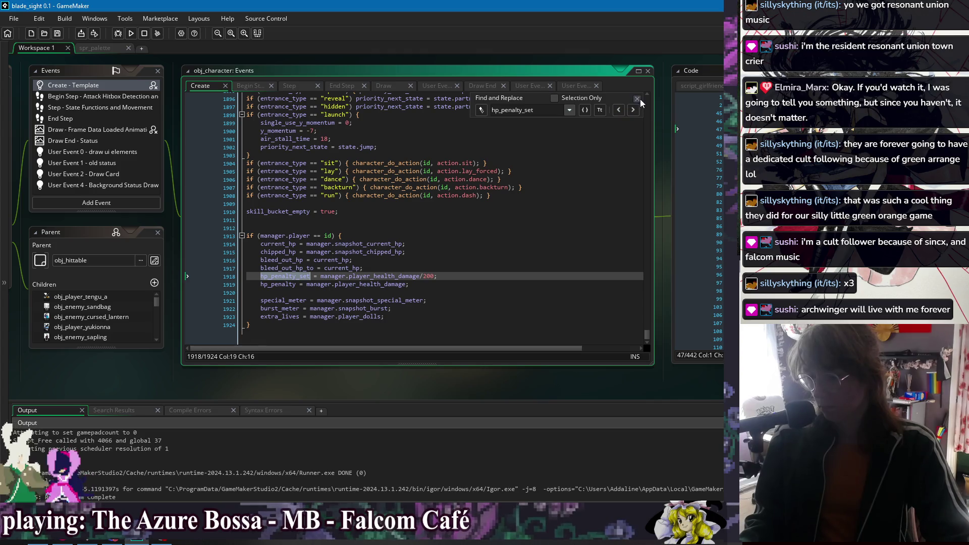
{"action": "left_click", "coordinate": [637, 99]}
{"action": "right_click", "coordinate": [373, 60]}
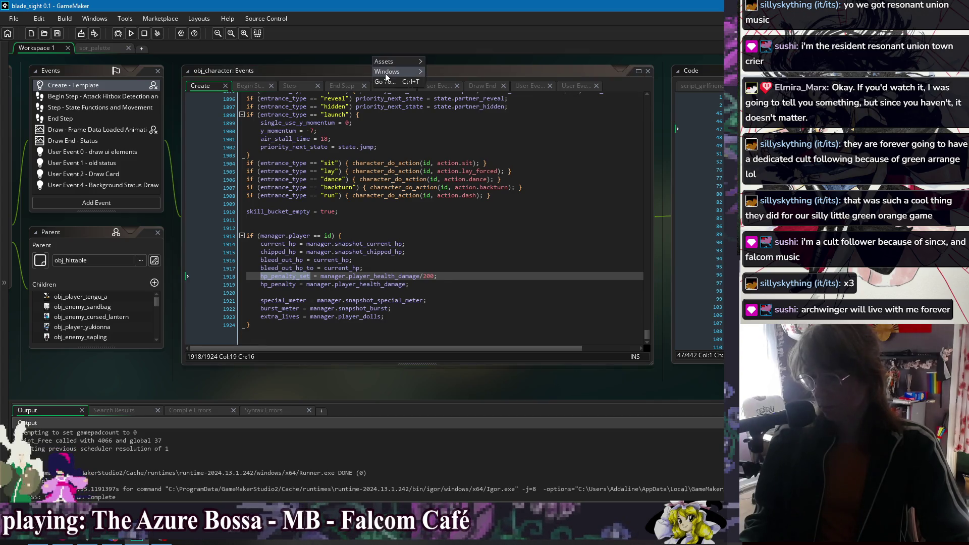
Step: In obj_game_manager's code, uncomment the player.char_hit_stop_time = 3 line
{"action": "mouse_move", "coordinate": [404, 71]}
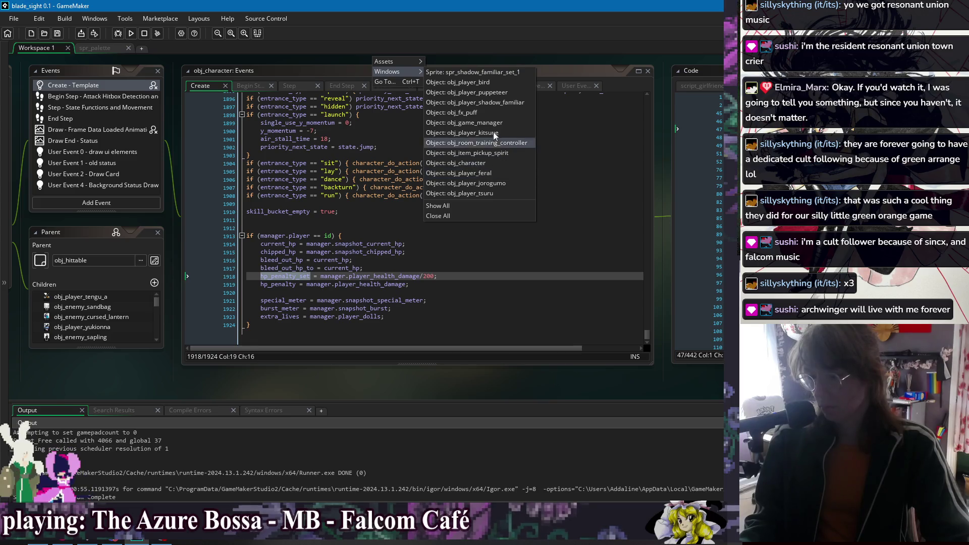
{"action": "left_click", "coordinate": [493, 123]}
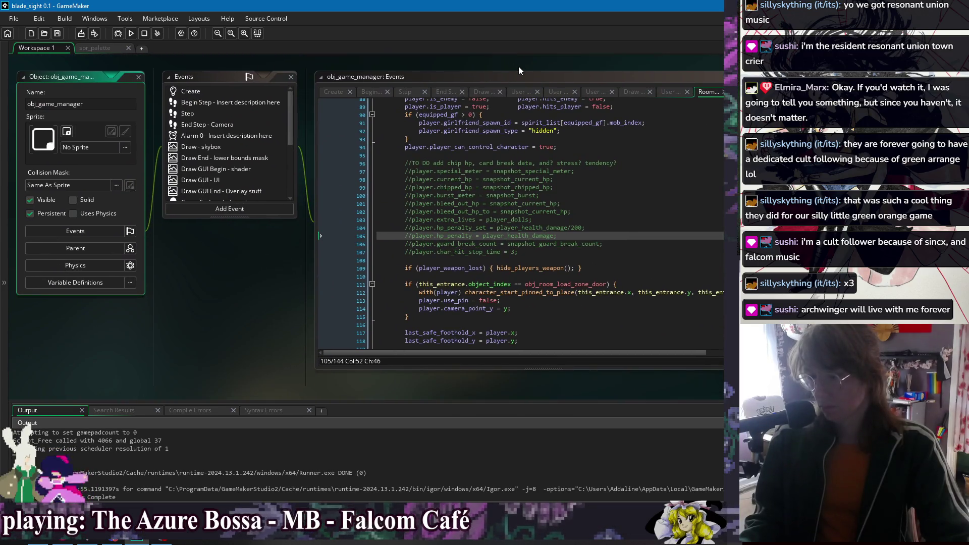
{"action": "left_click", "coordinate": [402, 266]}
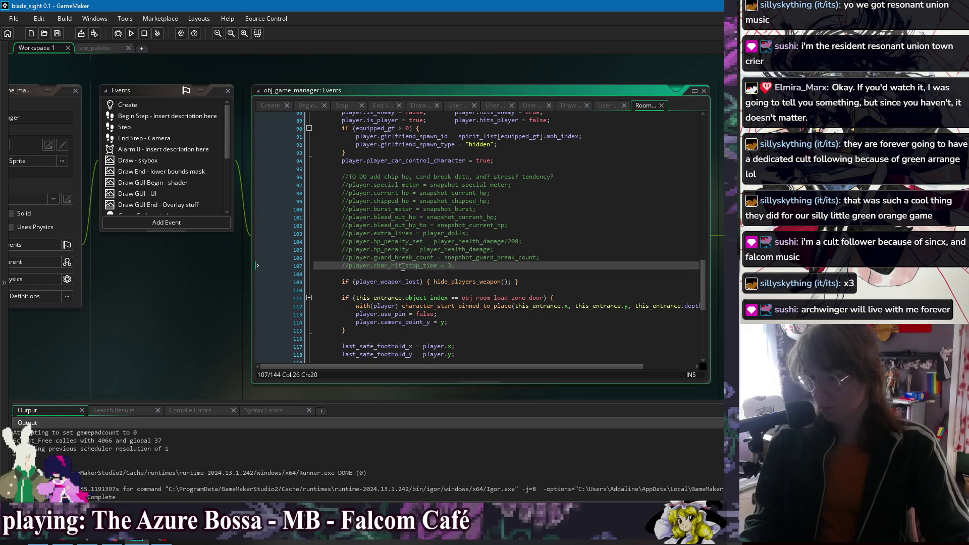
{"action": "key", "text": "Delete"}
{"action": "key", "text": "Delete"}
{"action": "key", "text": "End"}
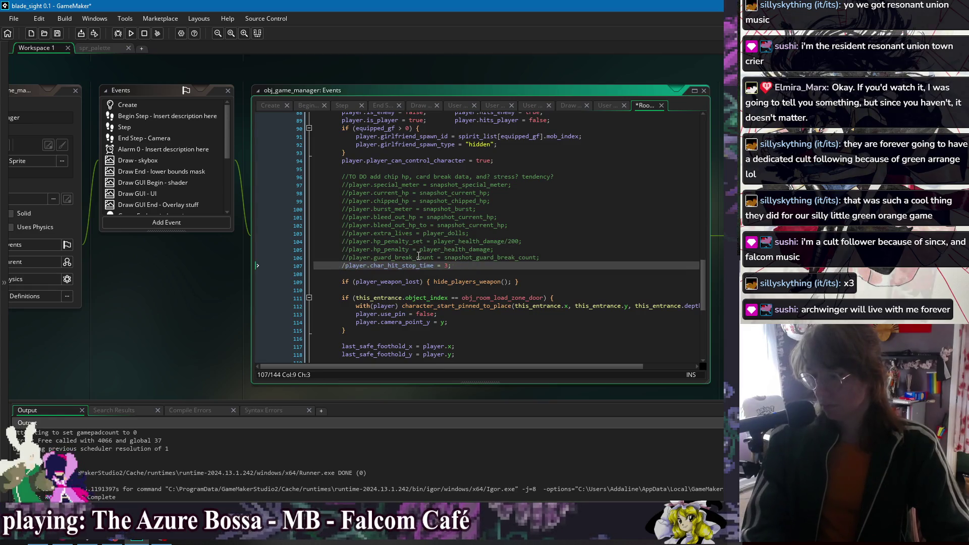
Step: Review the hp_penalty, guard_break_count and special_meter lines, then run the game
{"action": "left_click", "coordinate": [398, 251]}
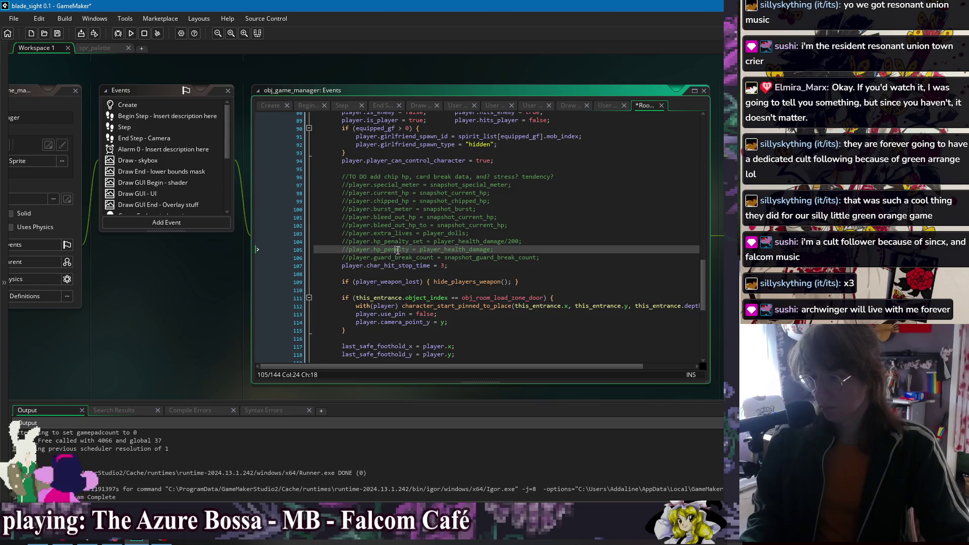
{"action": "left_click", "coordinate": [587, 256]}
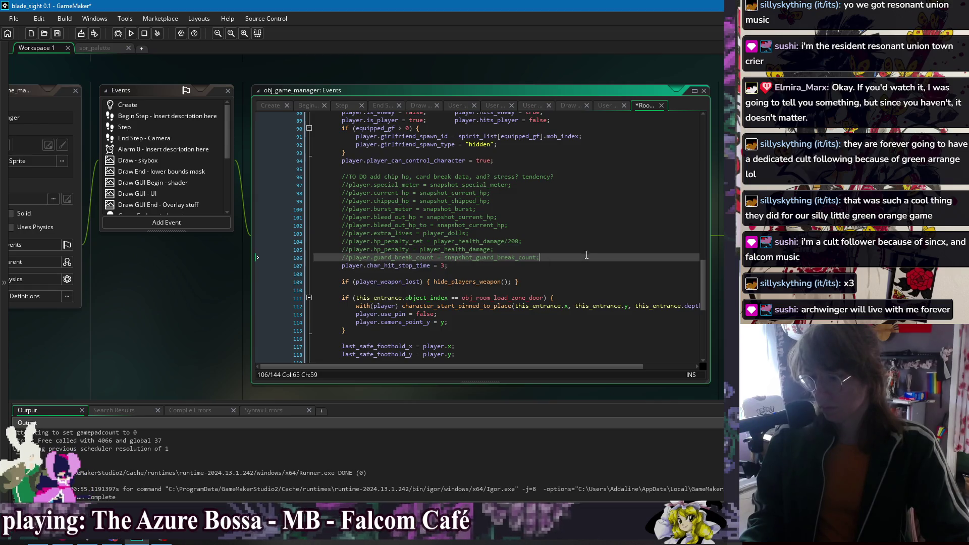
{"action": "left_click", "coordinate": [580, 225]}
{"action": "left_click", "coordinate": [593, 186]}
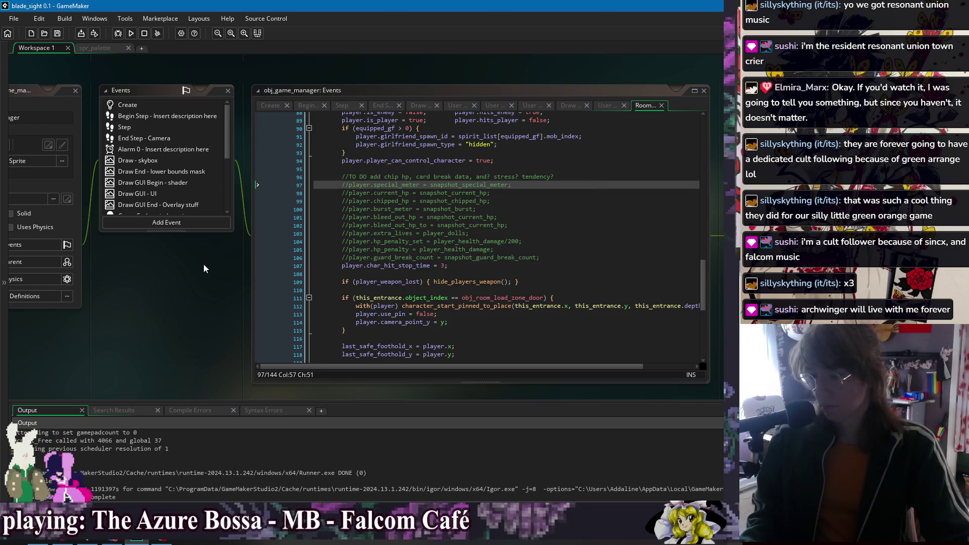
{"action": "left_click", "coordinate": [130, 34]}
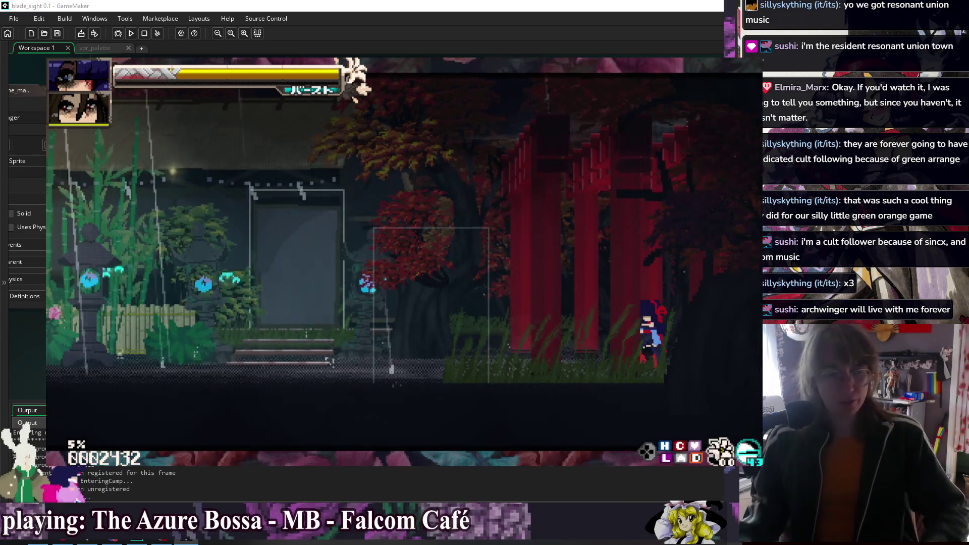
{"action": "key", "text": "Left"}
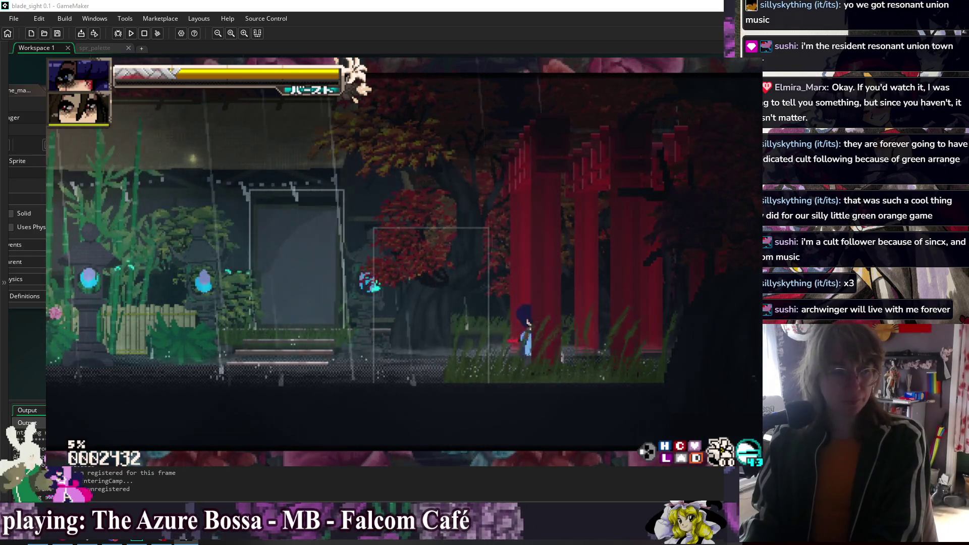
{"action": "key", "text": "Left"}
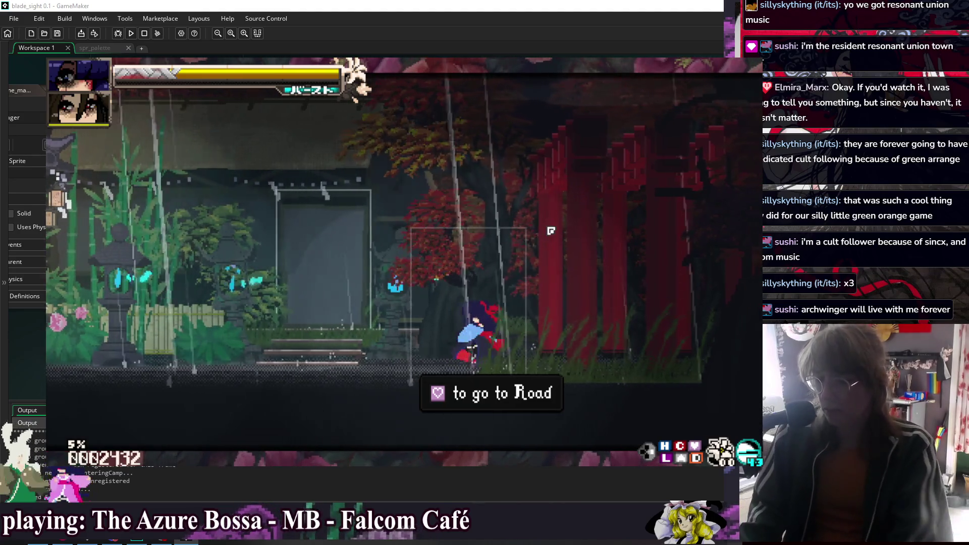
{"action": "key", "text": "Right"}
{"action": "key", "text": "Right"}
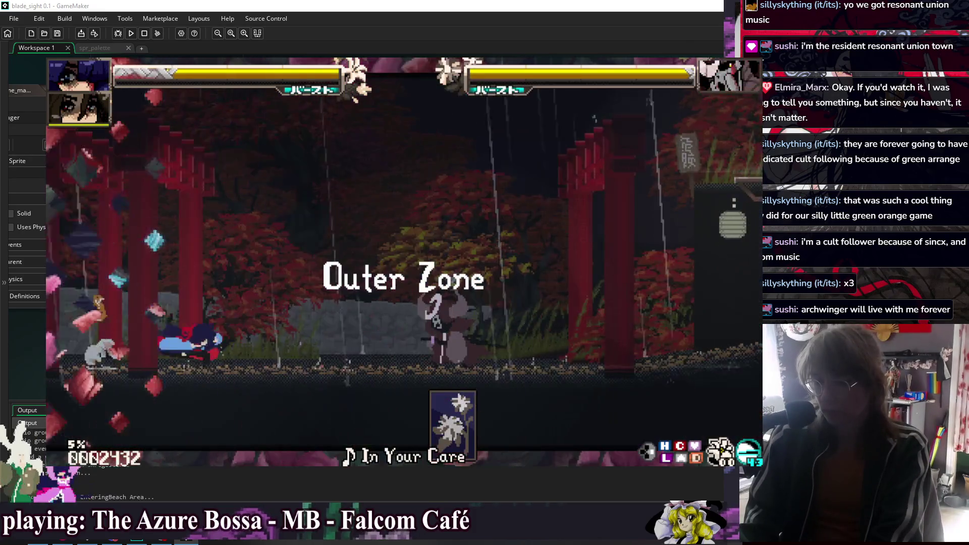
{"action": "key", "text": "Right"}
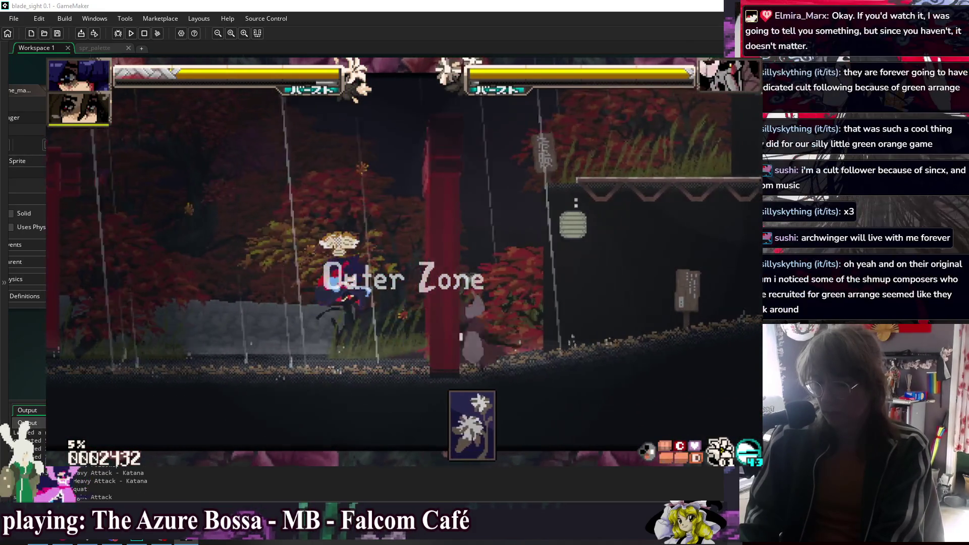
{"action": "key", "text": "z"}
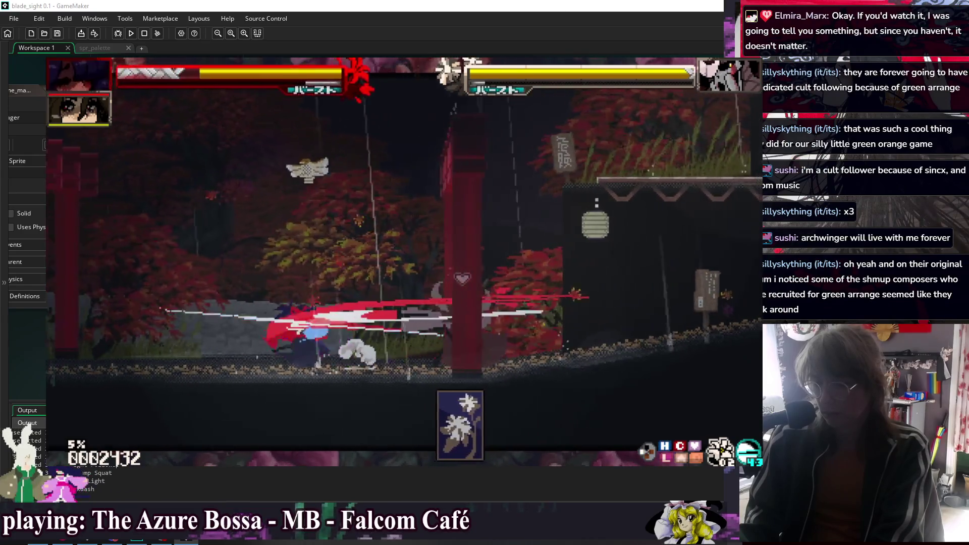
{"action": "key", "text": "z"}
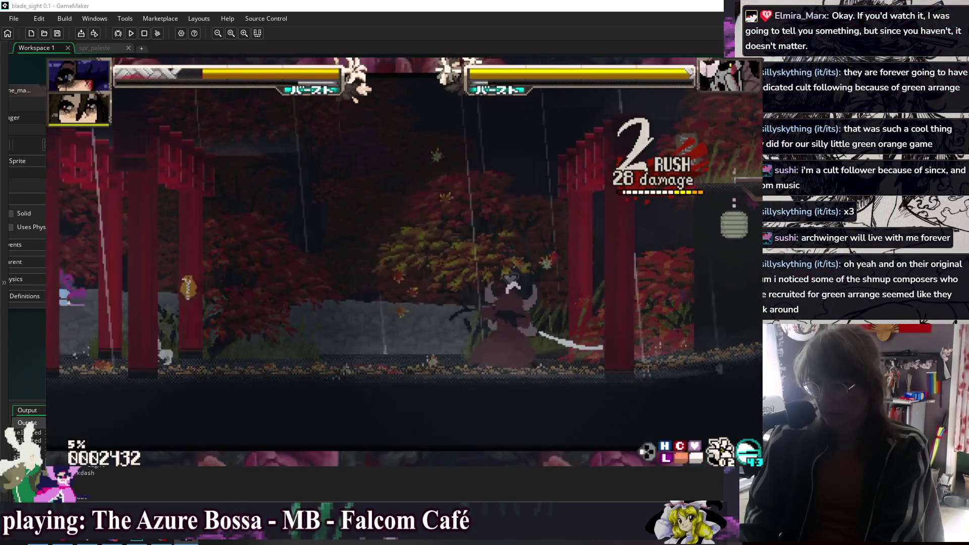
{"action": "key", "text": "Escape"}
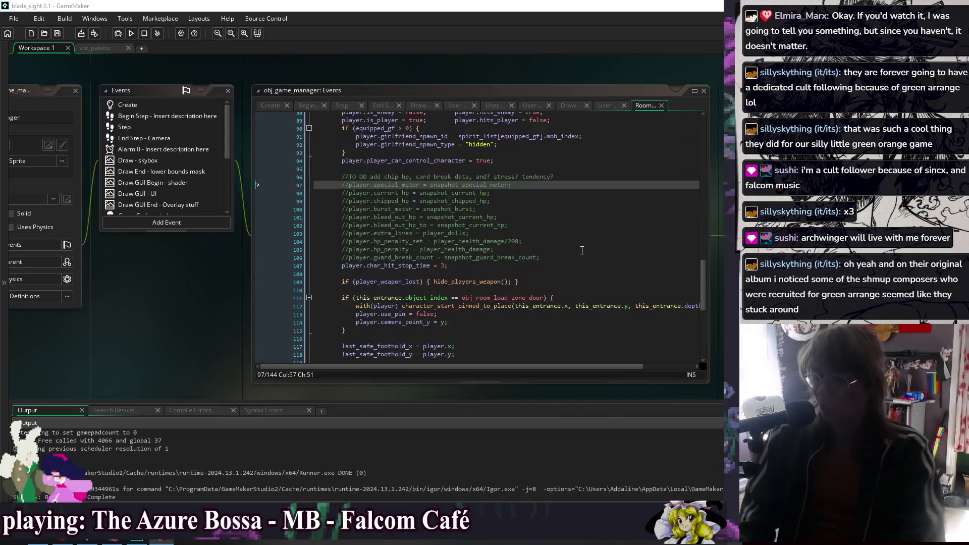
Step: Select snapshot_special_meter on line 97, then jump via obj_player_feral to obj_character's editor
{"action": "double_click", "coordinate": [470, 185]}
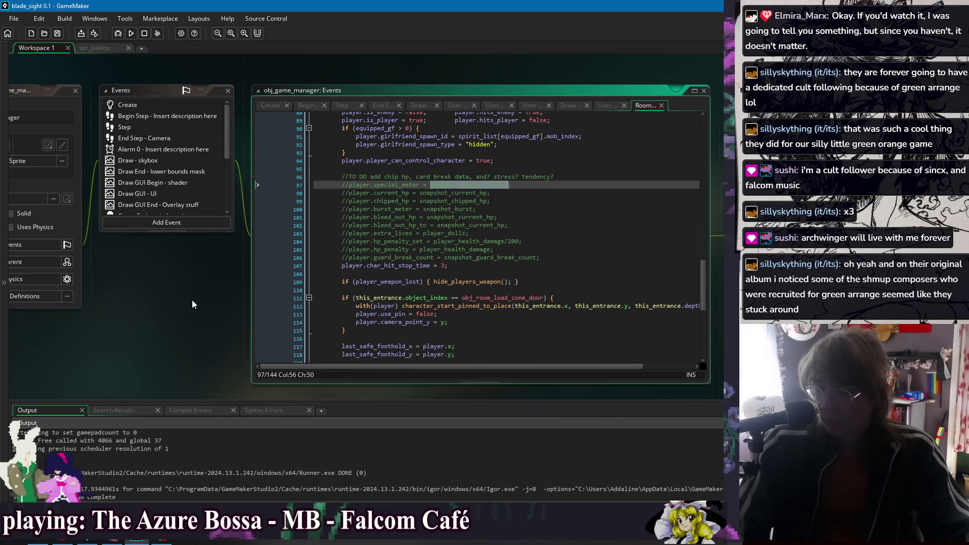
{"action": "right_click", "coordinate": [166, 301]}
{"action": "mouse_move", "coordinate": [182, 314]}
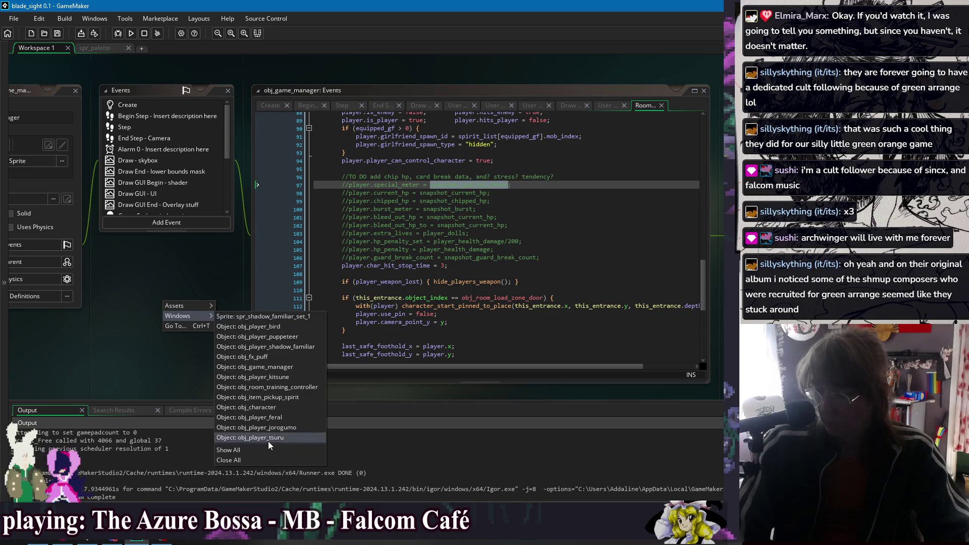
{"action": "left_click", "coordinate": [277, 419]}
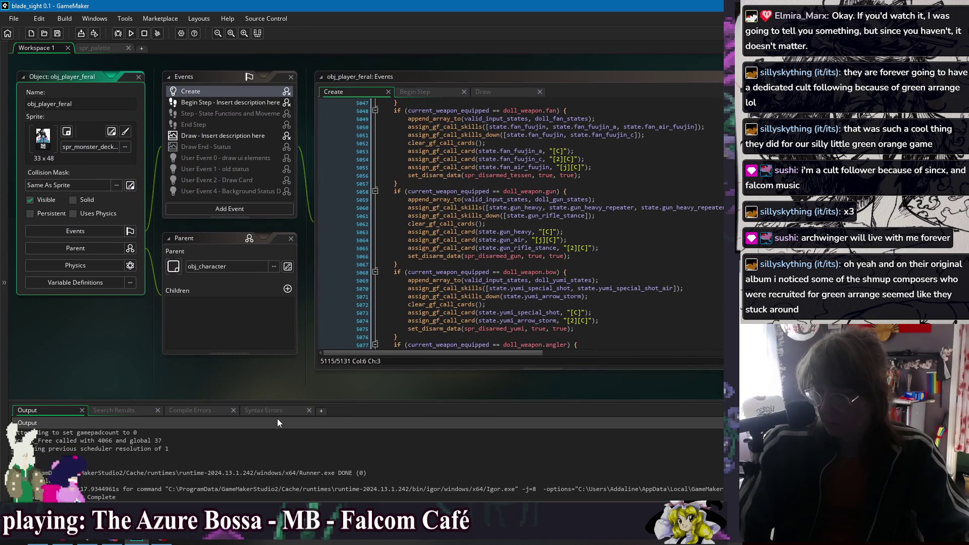
{"action": "right_click", "coordinate": [210, 59]}
{"action": "mouse_move", "coordinate": [232, 75]}
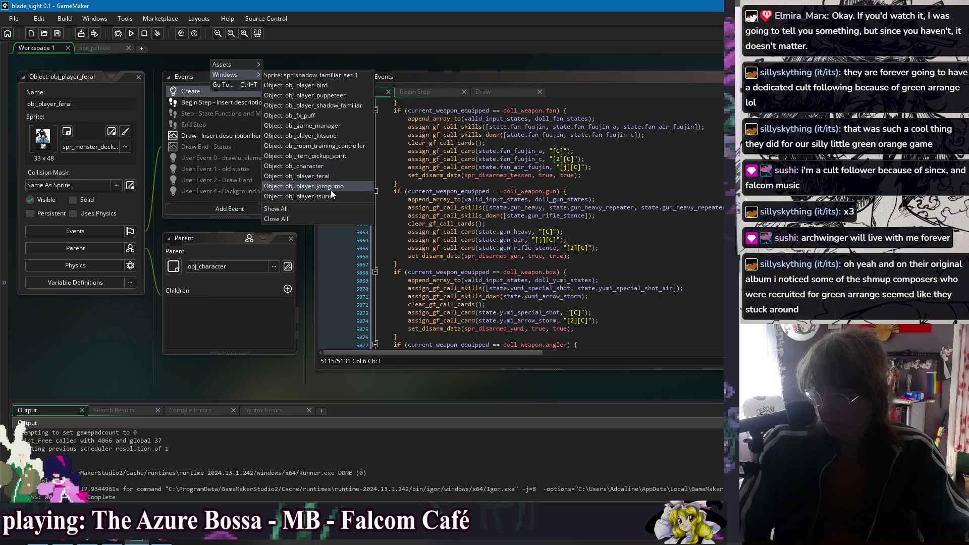
{"action": "left_click", "coordinate": [323, 166]}
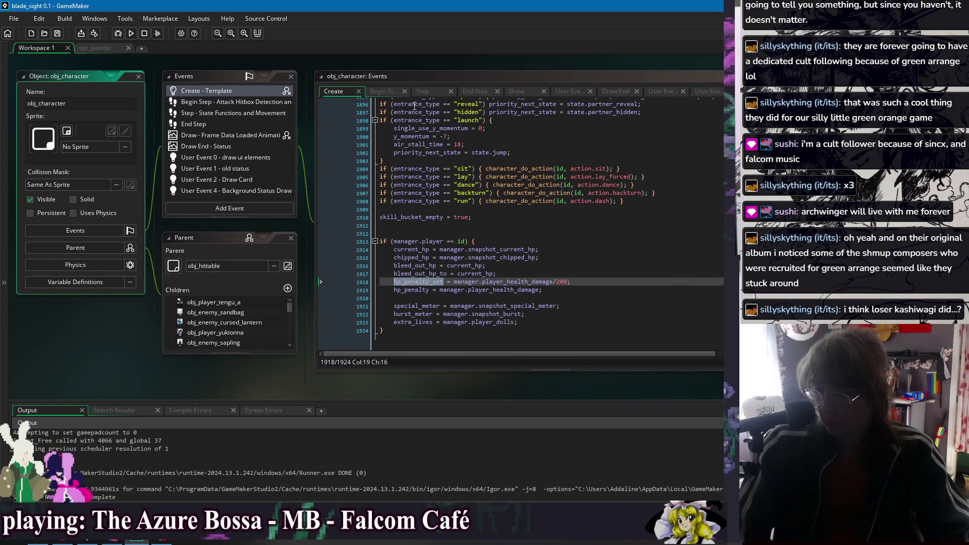
{"action": "left_click_drag", "start_coordinate": [417, 71], "coordinate": [310, 81]}
{"action": "scroll", "coordinate": [314, 256], "scroll_direction": "up", "scroll_amount": 4}
{"action": "scroll", "coordinate": [314, 256], "scroll_direction": "up", "scroll_amount": 15}
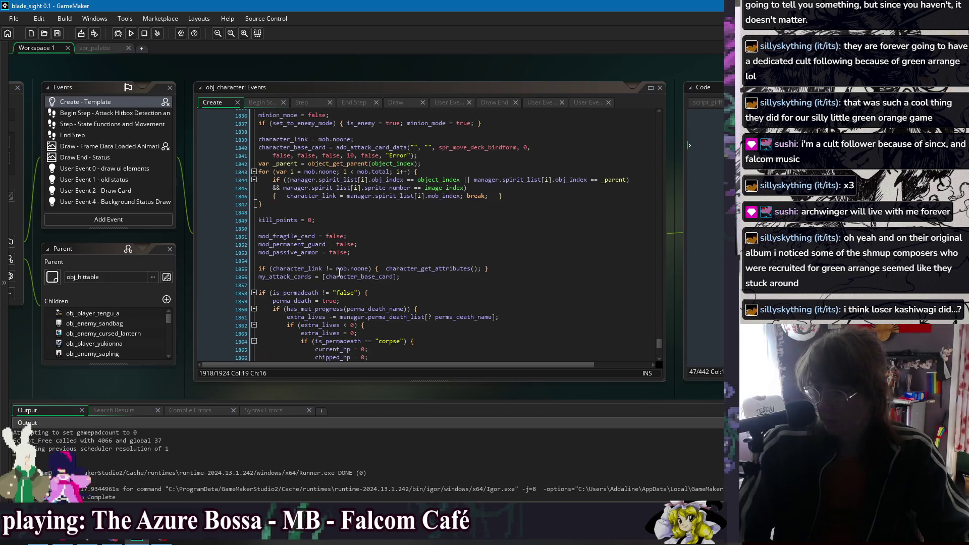
{"action": "scroll", "coordinate": [340, 273], "scroll_direction": "up", "scroll_amount": 5}
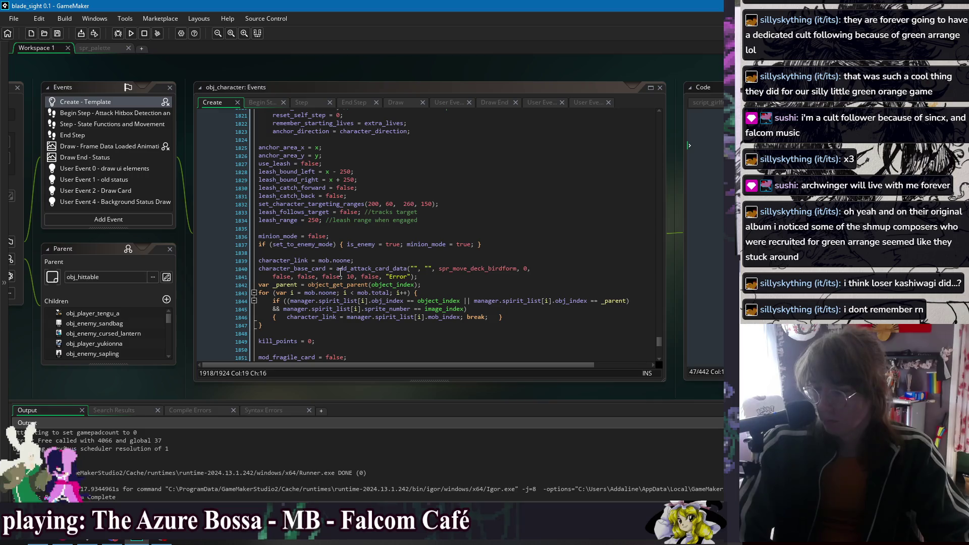
{"action": "scroll", "coordinate": [339, 273], "scroll_direction": "down", "scroll_amount": 4}
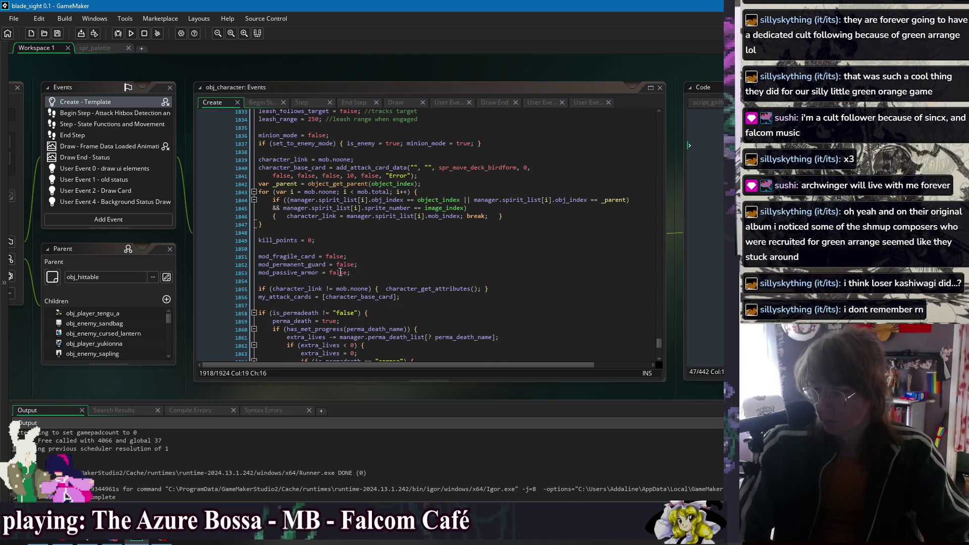
{"action": "scroll", "coordinate": [340, 272], "scroll_direction": "down", "scroll_amount": 20}
{"action": "scroll", "coordinate": [344, 270], "scroll_direction": "down", "scroll_amount": 1}
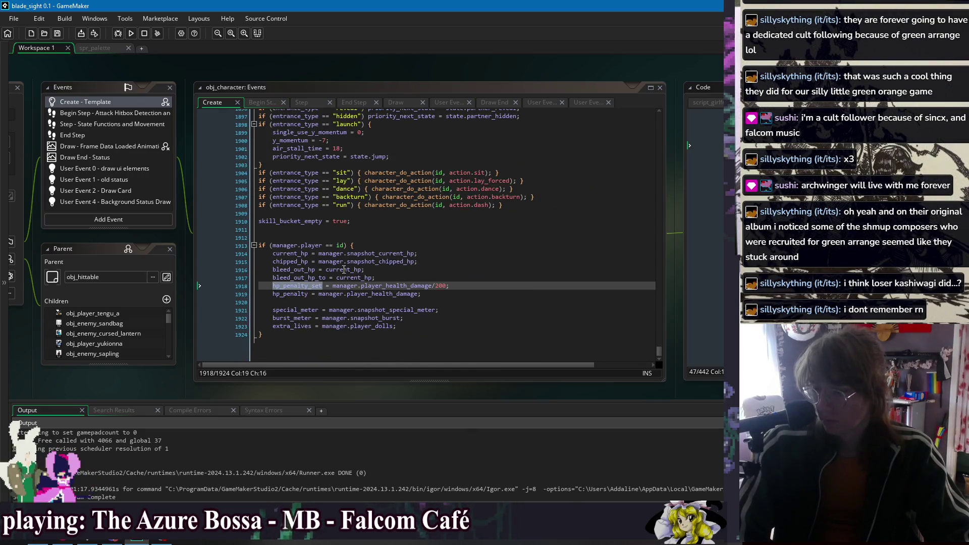
{"action": "left_click", "coordinate": [341, 235]}
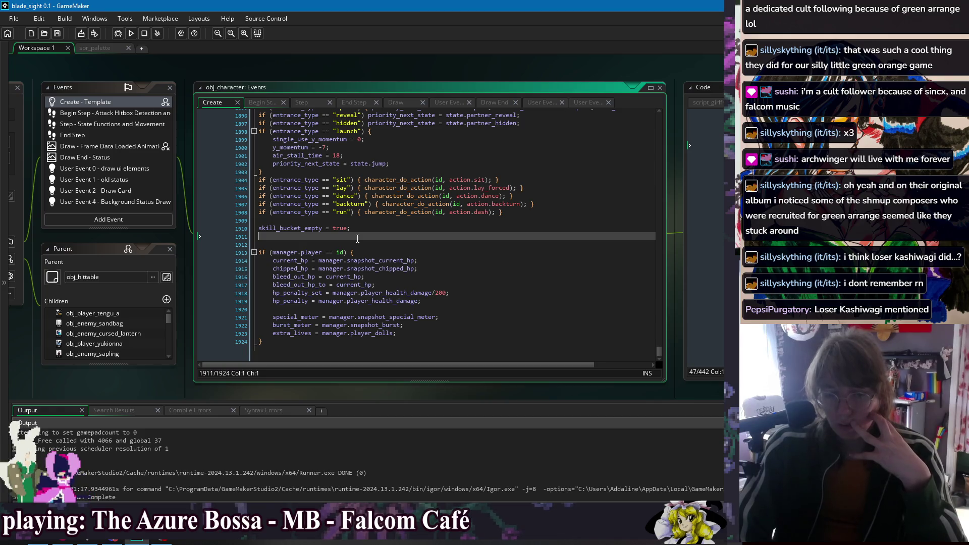
{"action": "mouse_move", "coordinate": [279, 343]}
{"action": "left_mouse_down"}
{"action": "mouse_move", "coordinate": [283, 237]}
{"action": "mouse_move", "coordinate": [303, 316]}
{"action": "mouse_move", "coordinate": [330, 343]}
{"action": "left_mouse_up"}
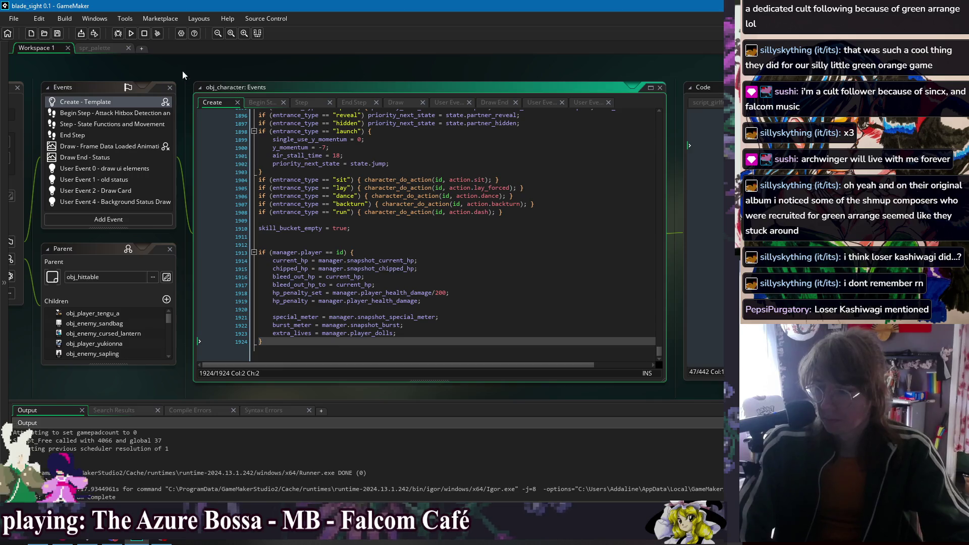
Step: Run the game, walk the character back and forth between Home and Outer Zone, then quit
{"action": "left_click", "coordinate": [131, 33]}
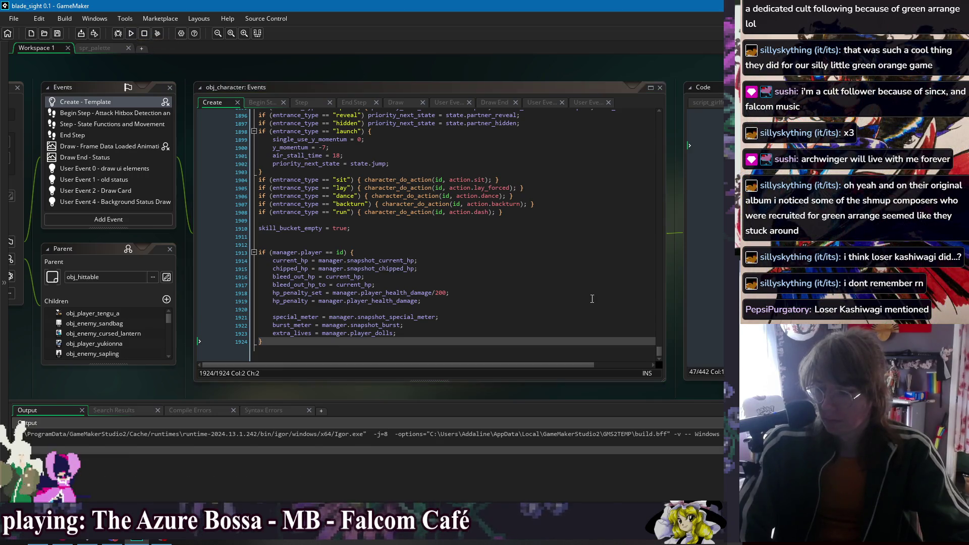
{"action": "scroll", "coordinate": [515, 256], "scroll_direction": "down", "scroll_amount": 1}
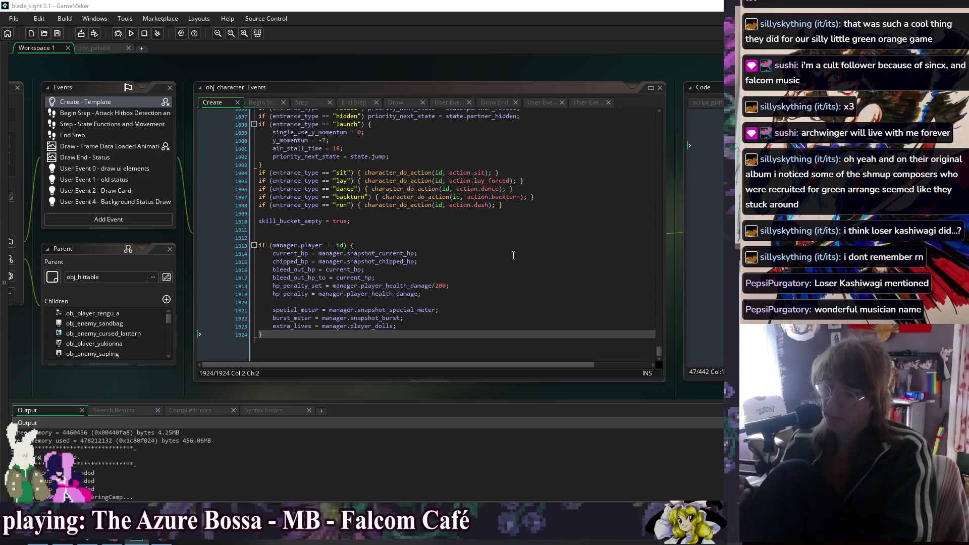
{"action": "key", "text": "Right"}
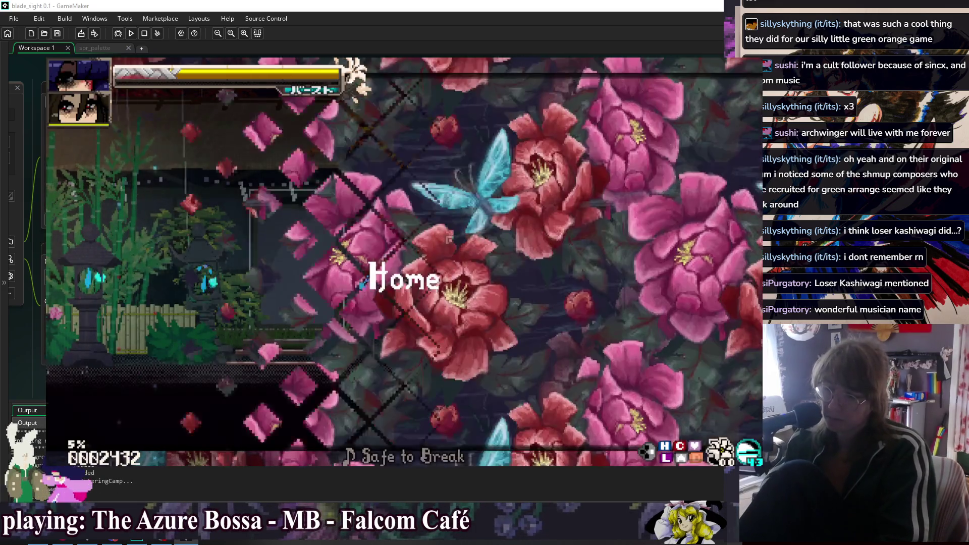
{"action": "key", "text": "Left"}
{"action": "key", "text": "Right"}
{"action": "key", "text": "Right"}
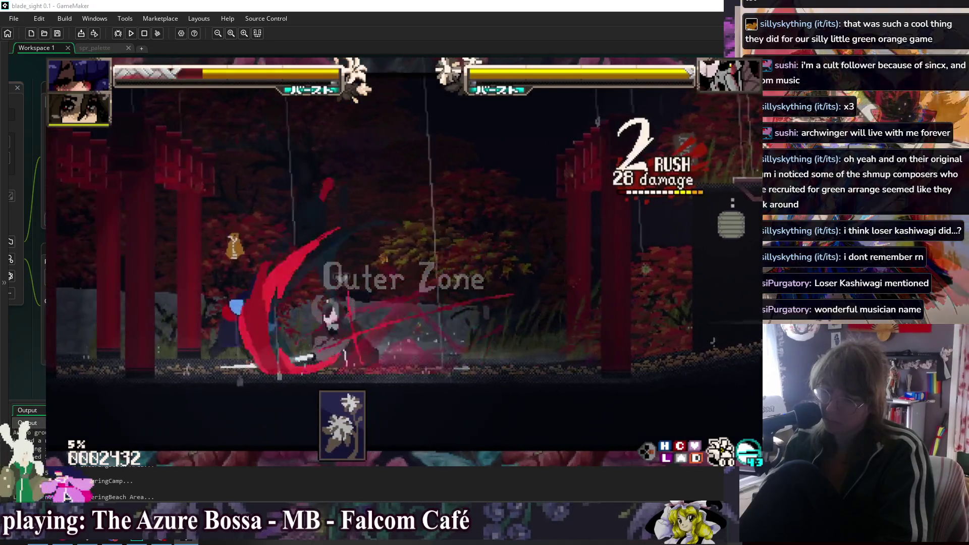
{"action": "key", "text": "Left"}
{"action": "key", "text": "Left"}
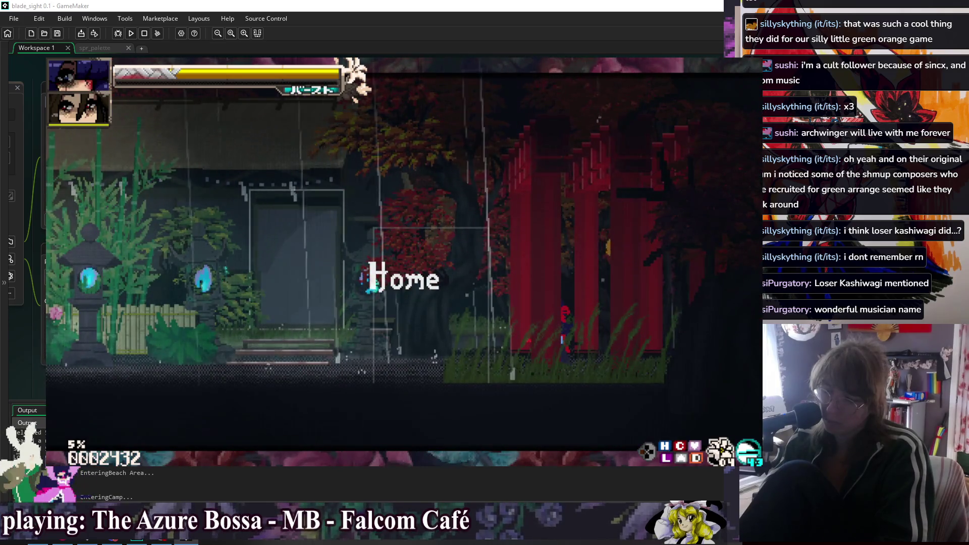
{"action": "key", "text": "Right"}
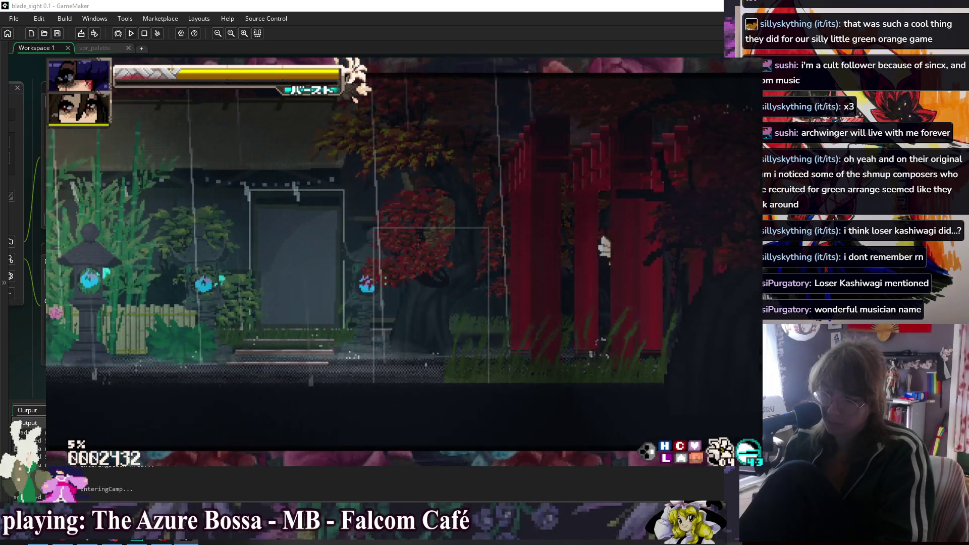
{"action": "key", "text": "Left"}
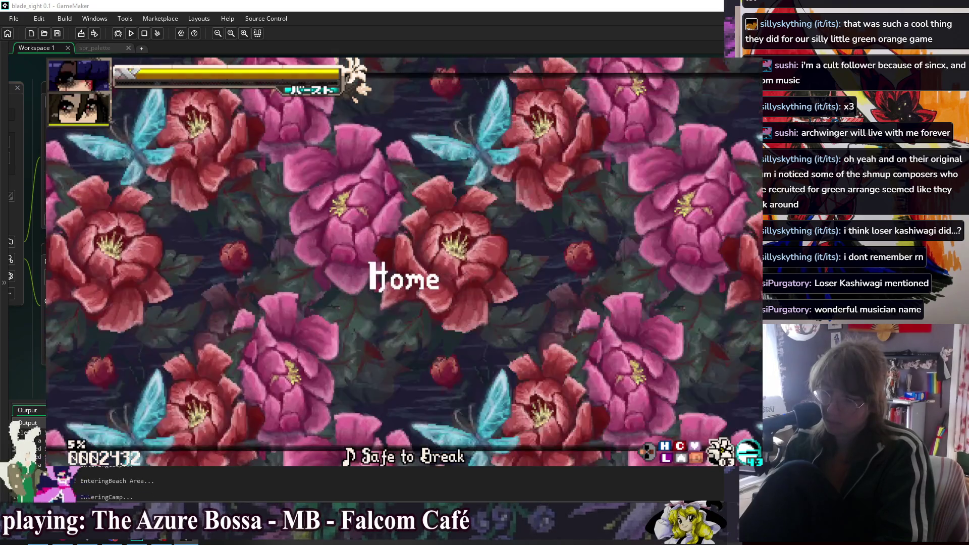
{"action": "key", "text": "Escape"}
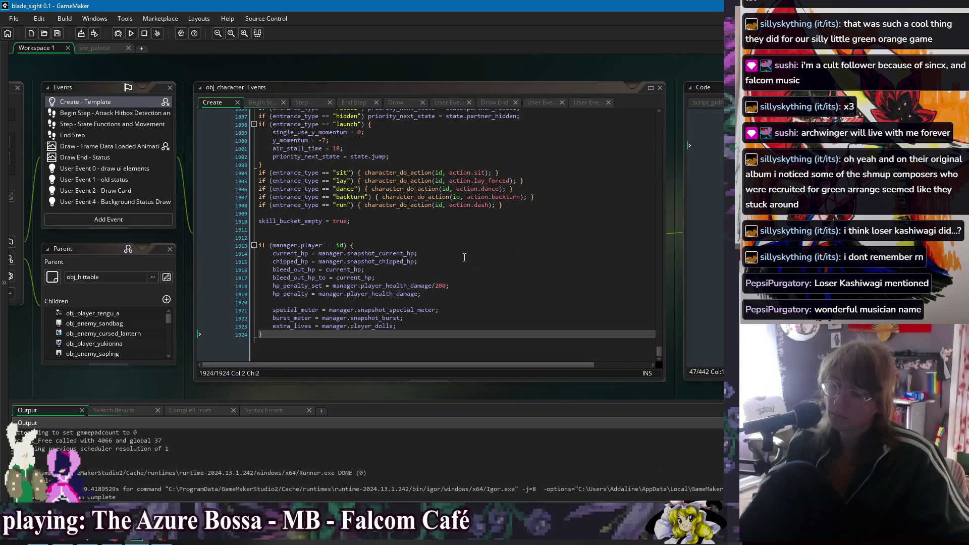
Step: Insert show_message("loading player stats!"); as the first line in the manager.player block and run with F5
{"action": "left_click", "coordinate": [514, 255]}
{"action": "left_click", "coordinate": [513, 253]}
{"action": "key", "text": "Return"}
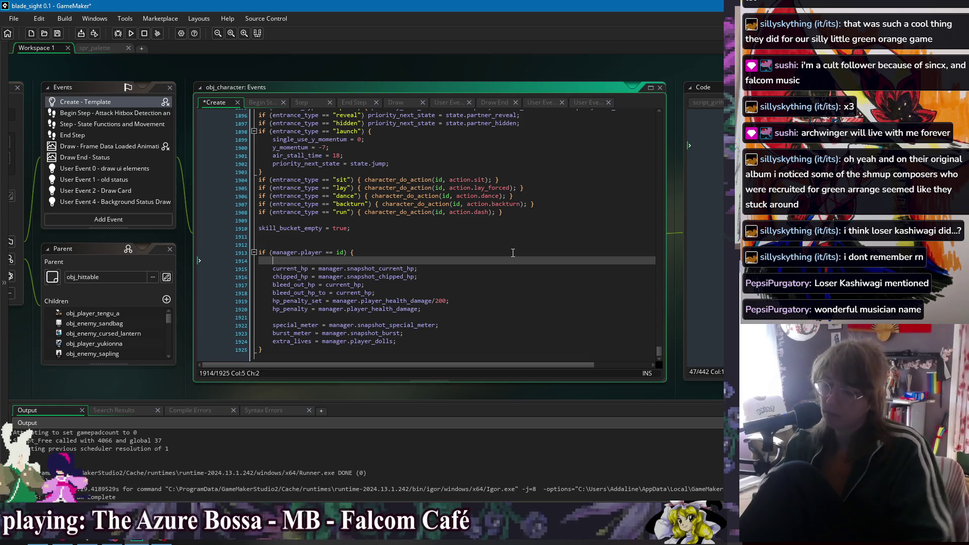
{"action": "type", "text": "show_message(\"lo"}
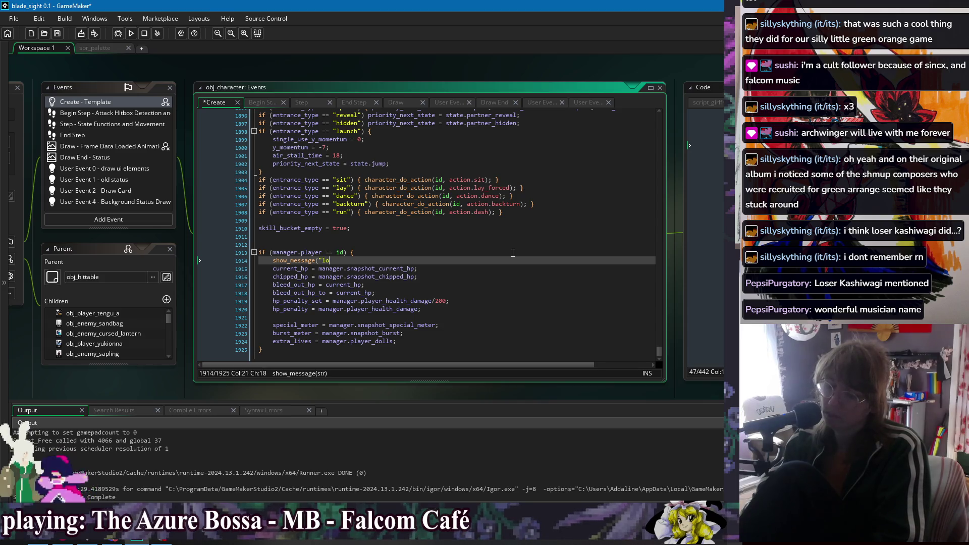
{"action": "type", "text": "stats!\");"}
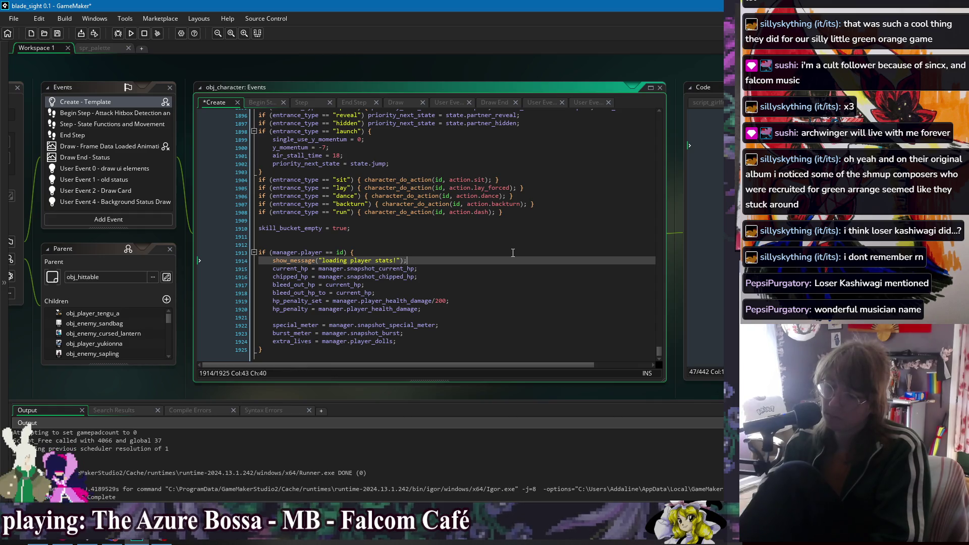
{"action": "key", "text": "F5"}
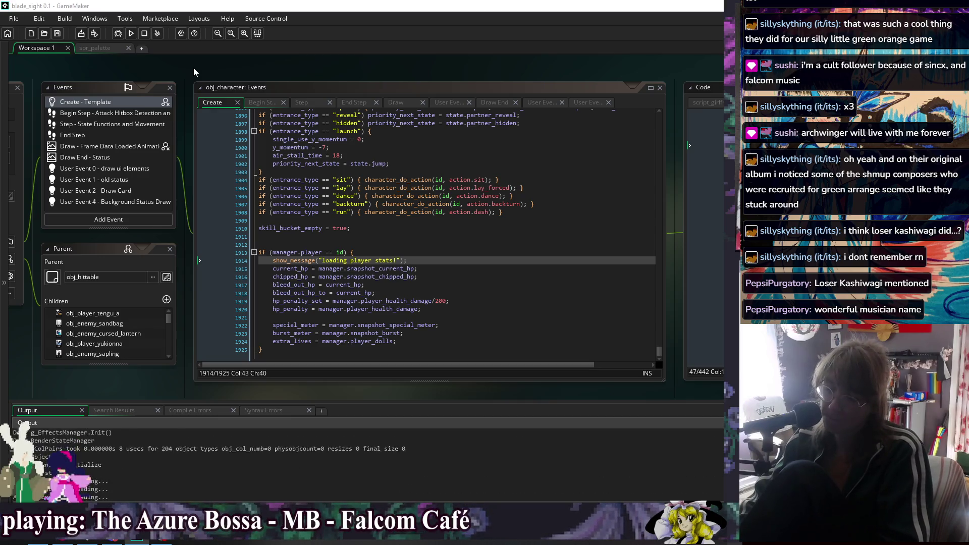
Step: Walk the character right from Home into Outer Zone, then close the game
{"action": "key", "text": "Right"}
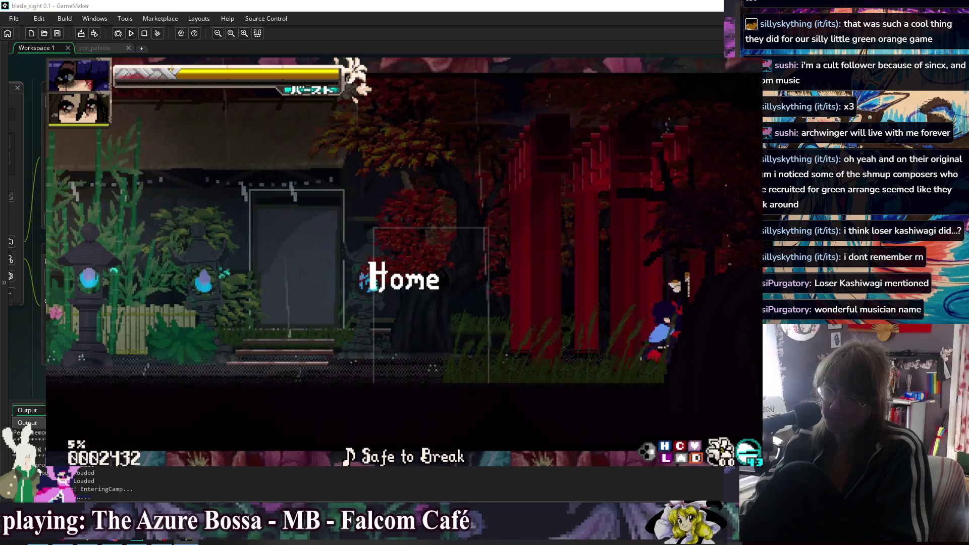
{"action": "key", "text": "Escape"}
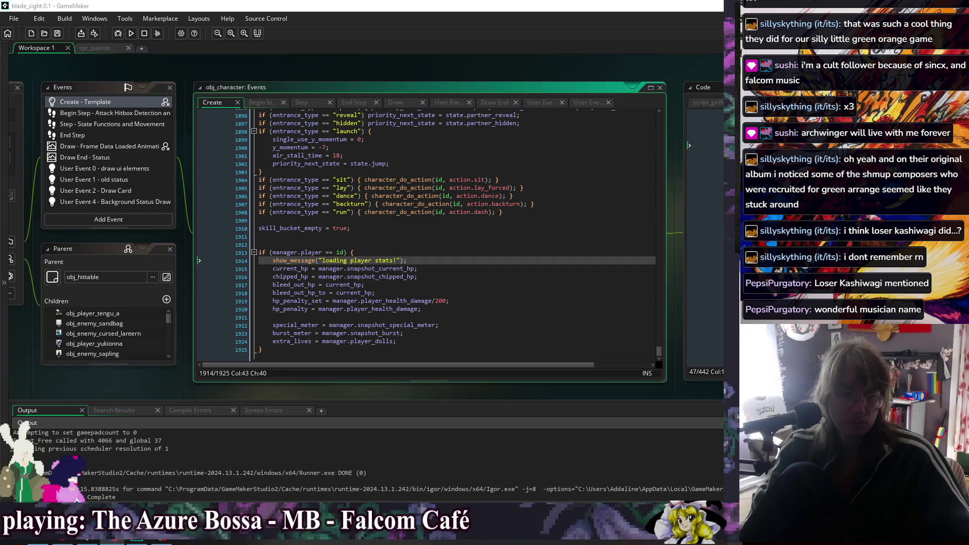
Step: Keep line 1917 as bleed_out_hp = current_hp, undoing the attempted manager.snapshot_ edit
{"action": "key", "text": "alt+Tab"}
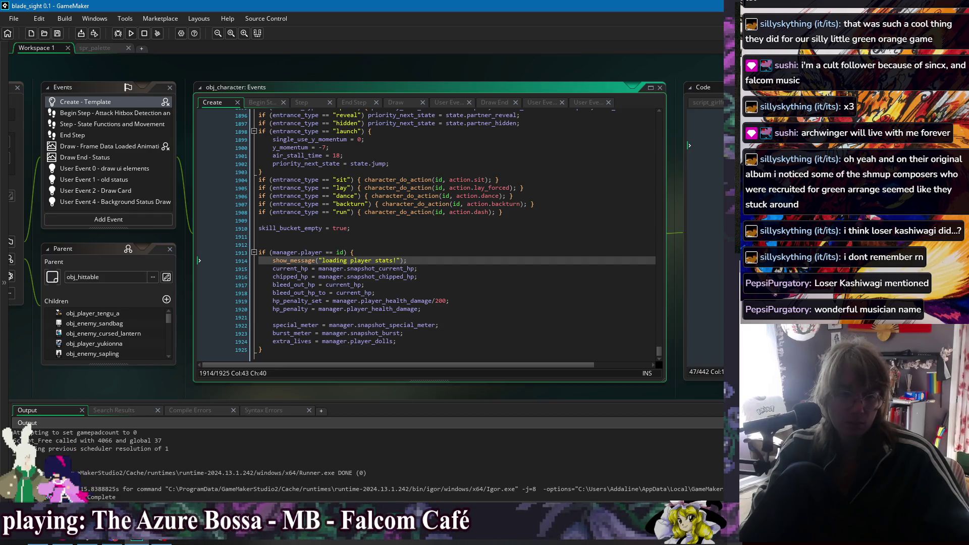
{"action": "left_click", "coordinate": [438, 252]}
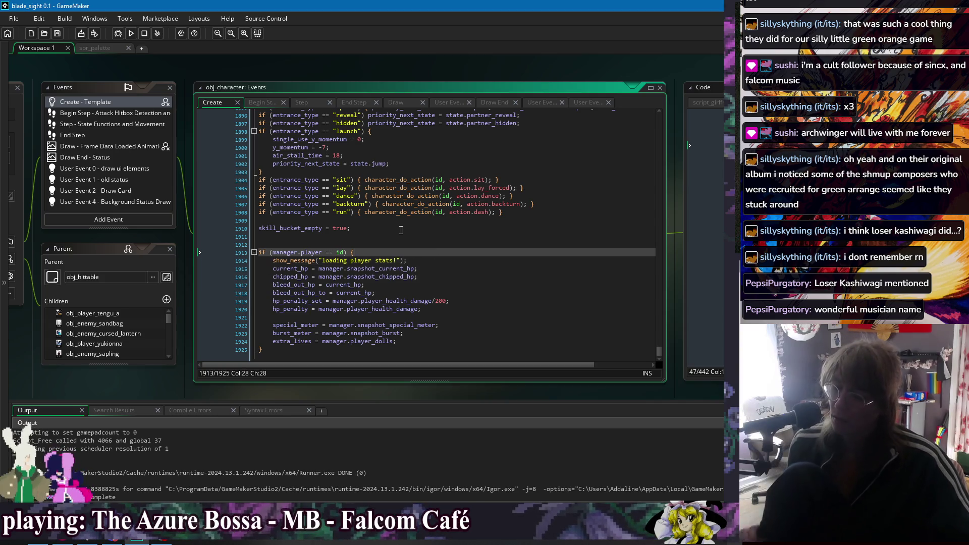
{"action": "key", "text": "Down"}
{"action": "key", "text": "Down"}
{"action": "key", "text": "Down"}
{"action": "key", "text": "End"}
{"action": "key", "text": "Down"}
{"action": "key", "text": "Down"}
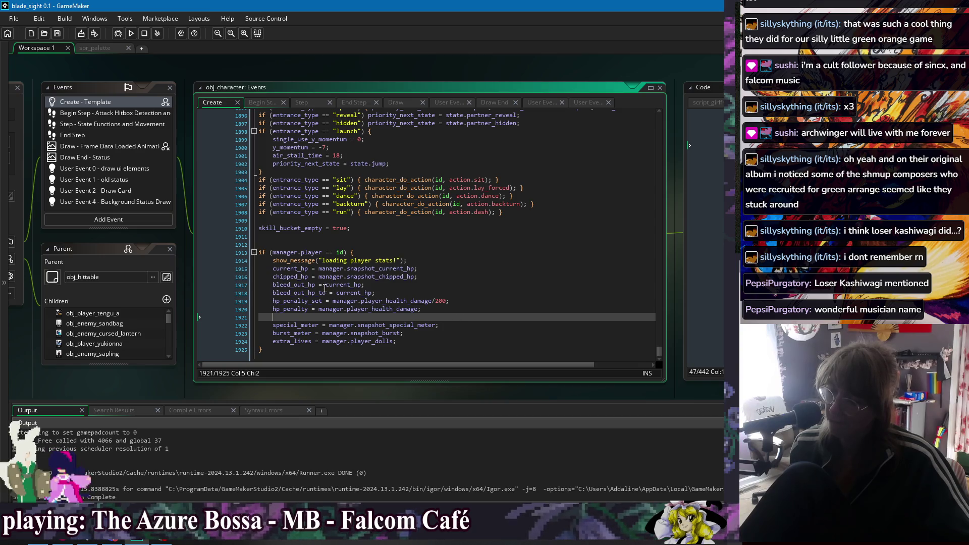
{"action": "left_click", "coordinate": [323, 287]}
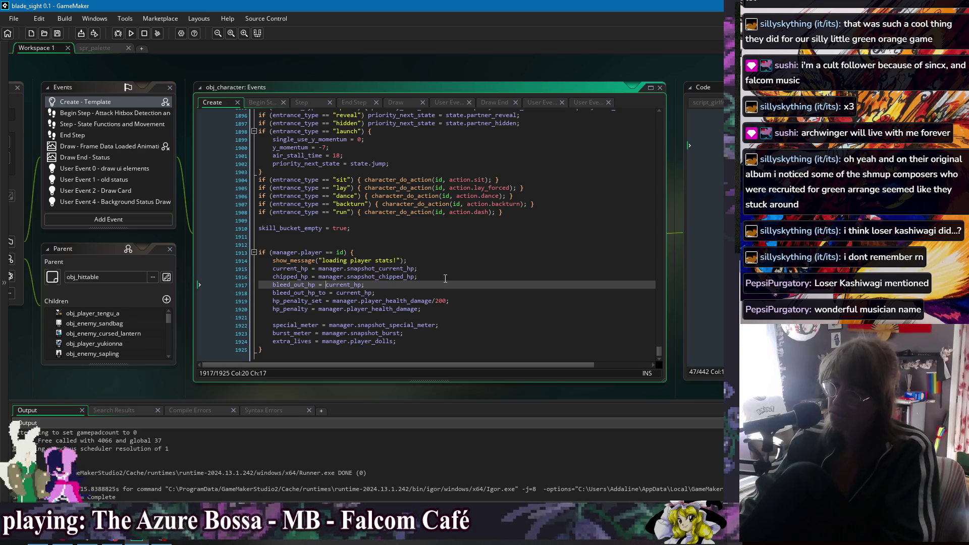
{"action": "type", "text": "man"}
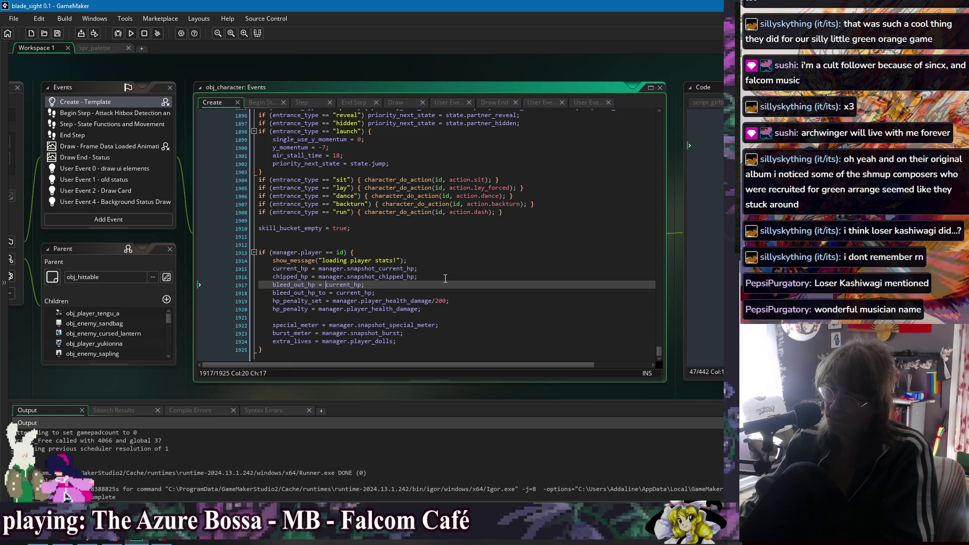
{"action": "type", "text": "shan"}
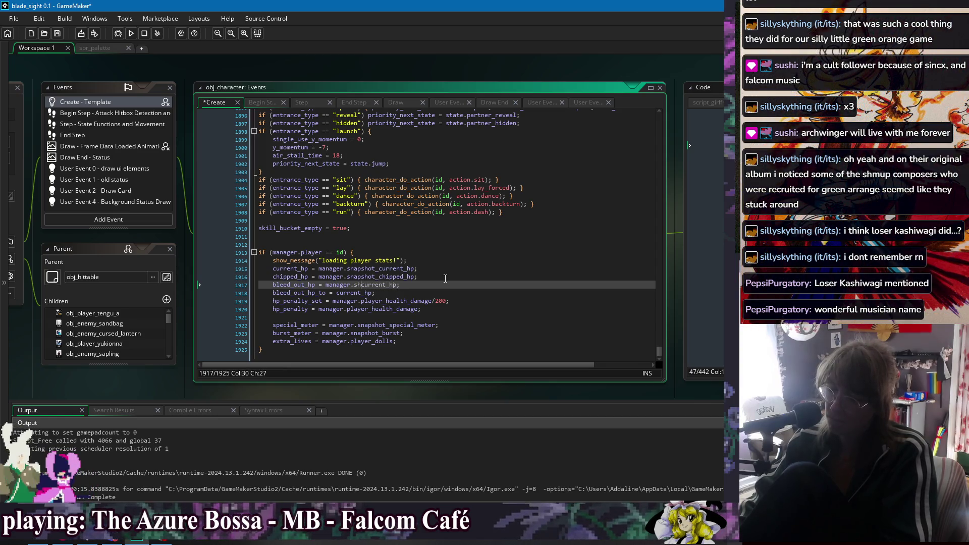
{"action": "type", "text": "_"}
{"action": "key", "text": "shift+Left"}
{"action": "key", "text": "shift+Left"}
{"action": "key", "text": "shift+Left"}
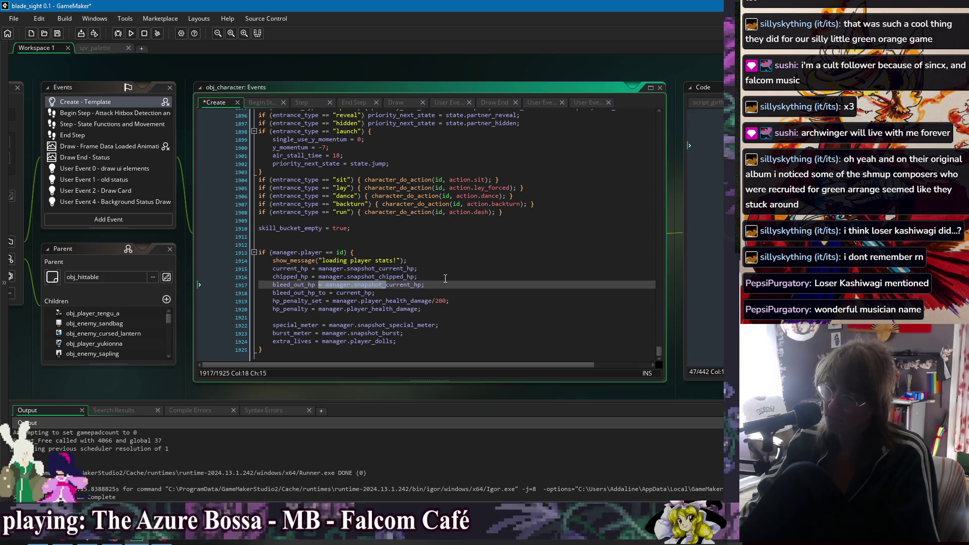
{"action": "key", "text": "Down"}
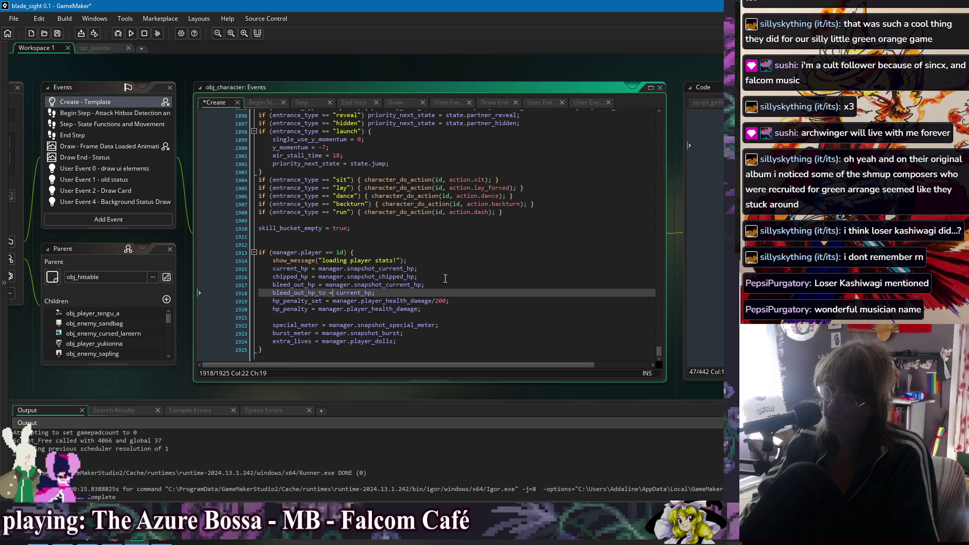
{"action": "key", "text": "ctrl+z"}
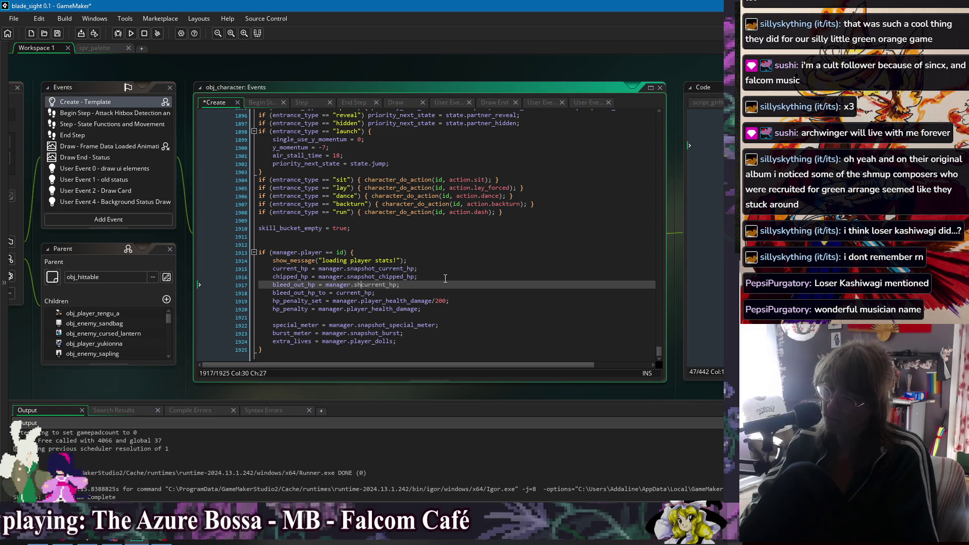
{"action": "left_click", "coordinate": [488, 298]}
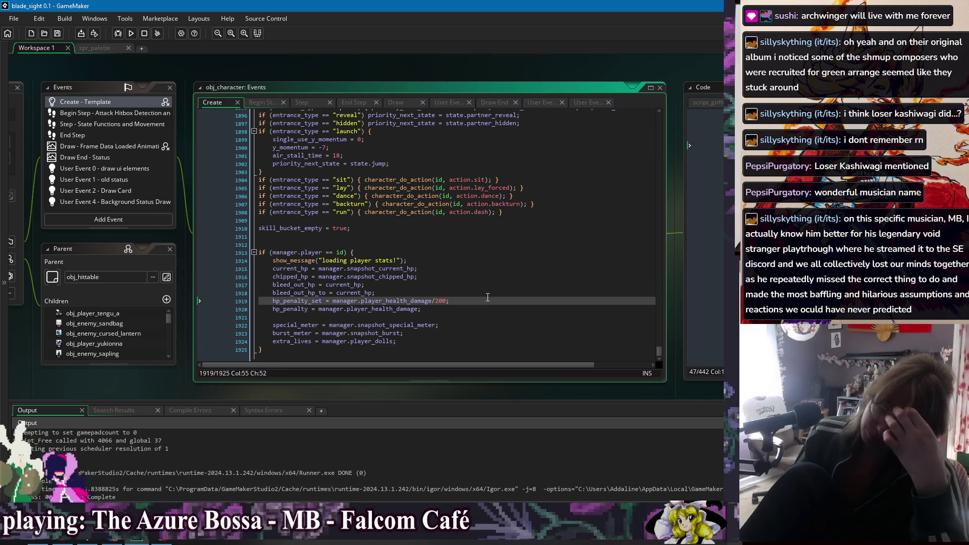
Step: Add show_message(manager.player); and show_message(id); above the stats check, then run the game with F5
{"action": "left_click", "coordinate": [427, 245]}
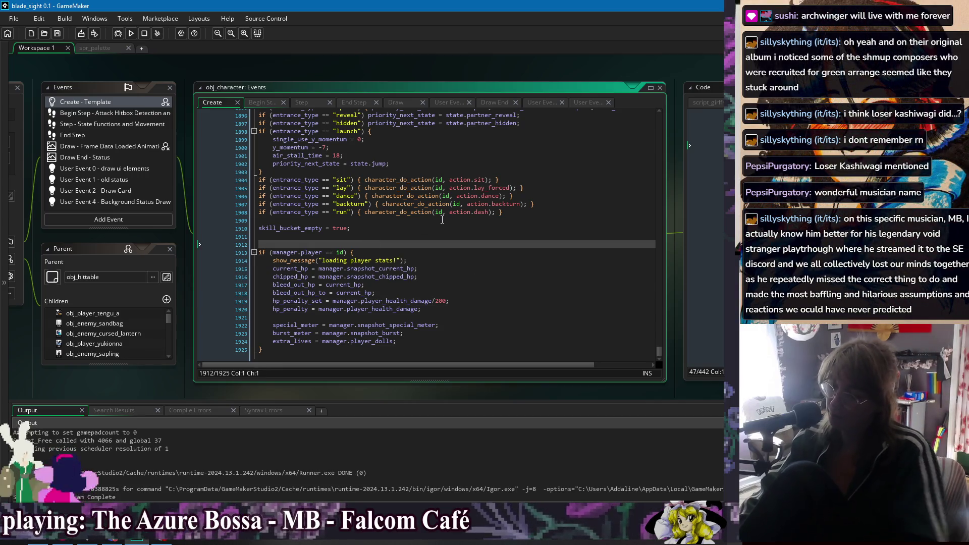
{"action": "type", "text": "show_message(manager.p"}
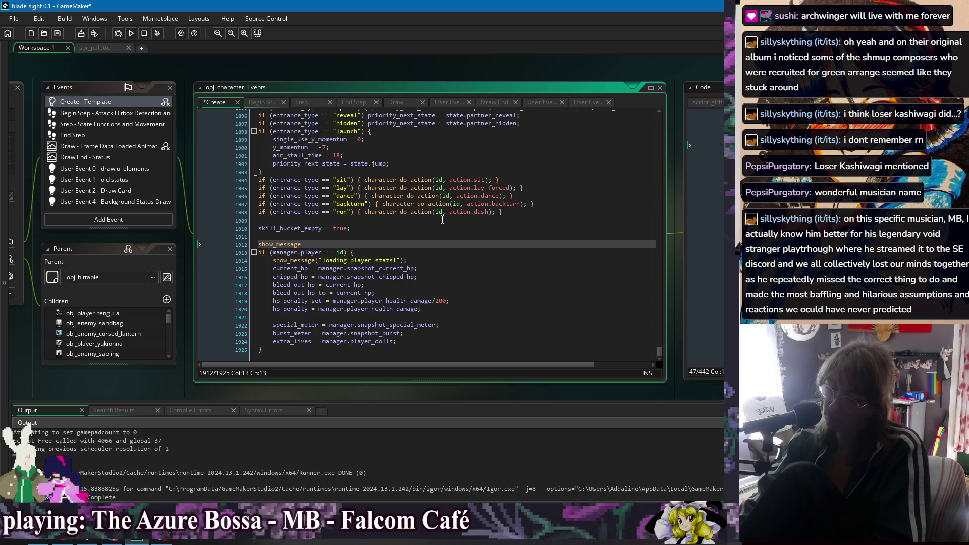
{"action": "type", "text": "layer);"}
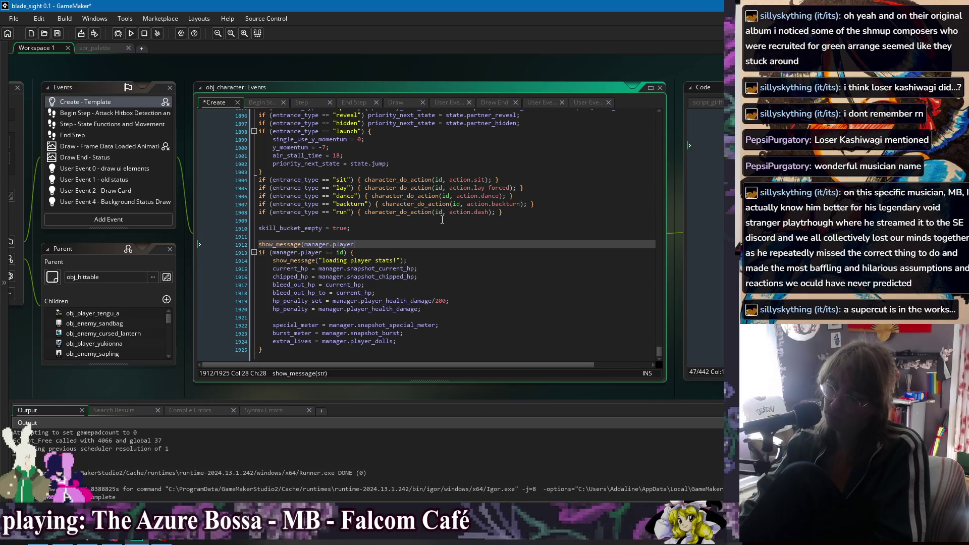
{"action": "key", "text": "Return"}
{"action": "type", "text": "show_mes"}
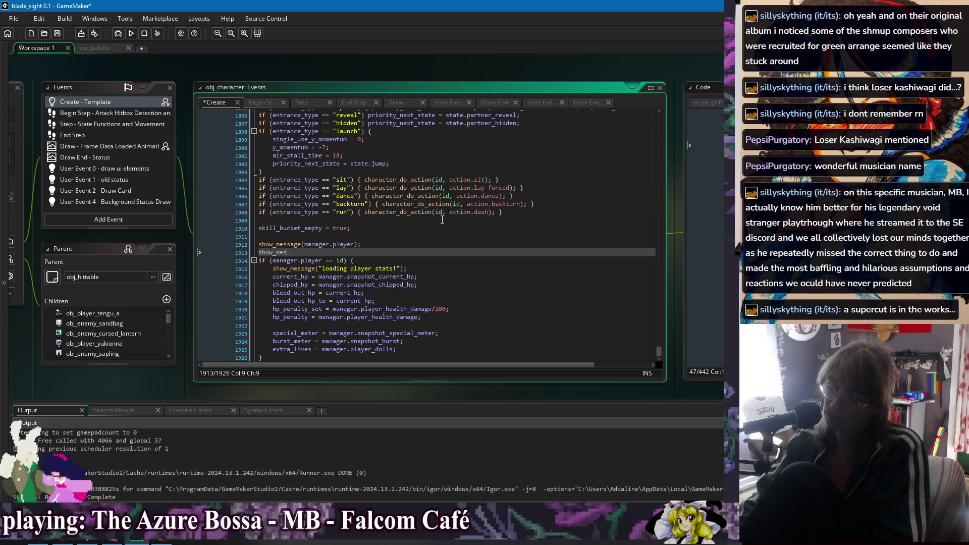
{"action": "type", "text": "sage(manager."}
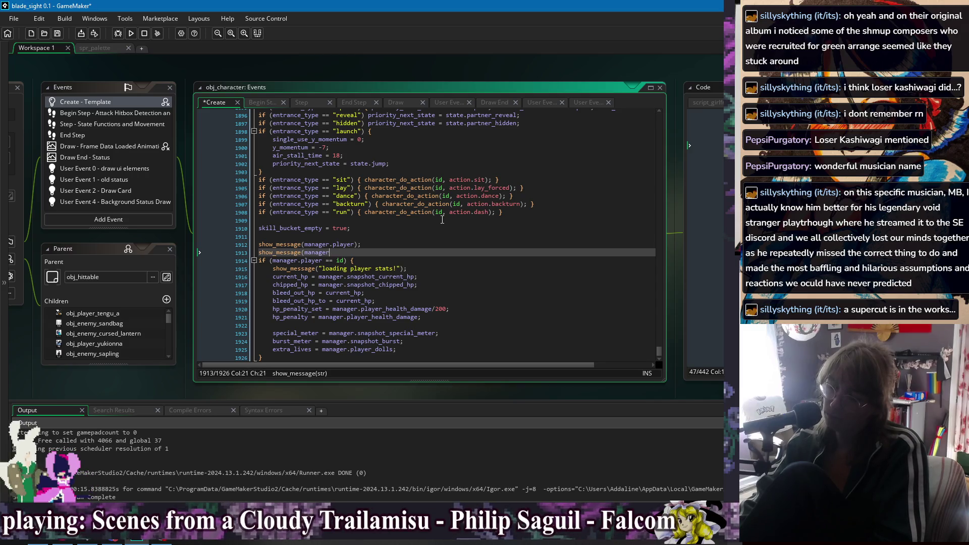
{"action": "key", "text": "ctrl+BackSpace"}
{"action": "type", "text": "id)"}
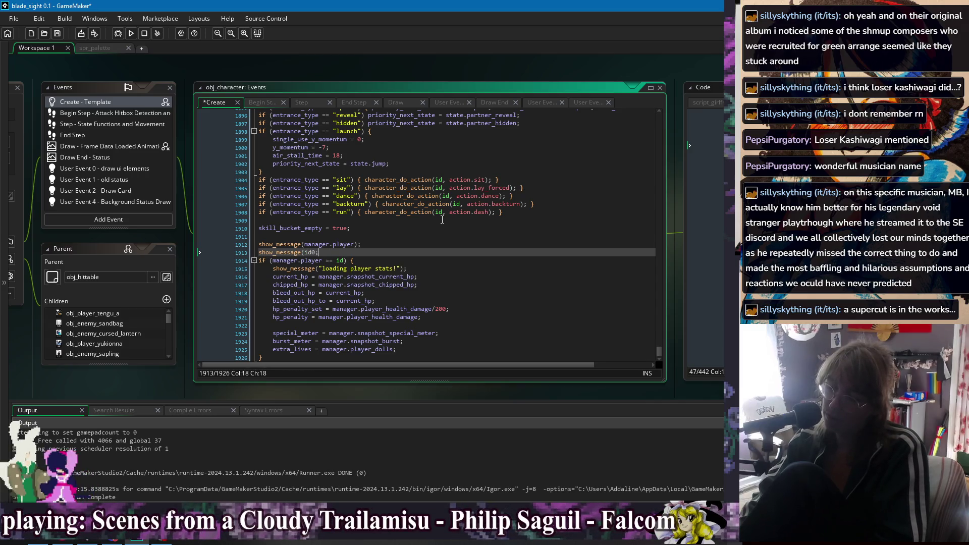
{"action": "type", "text": ";"}
{"action": "key", "text": "F5"}
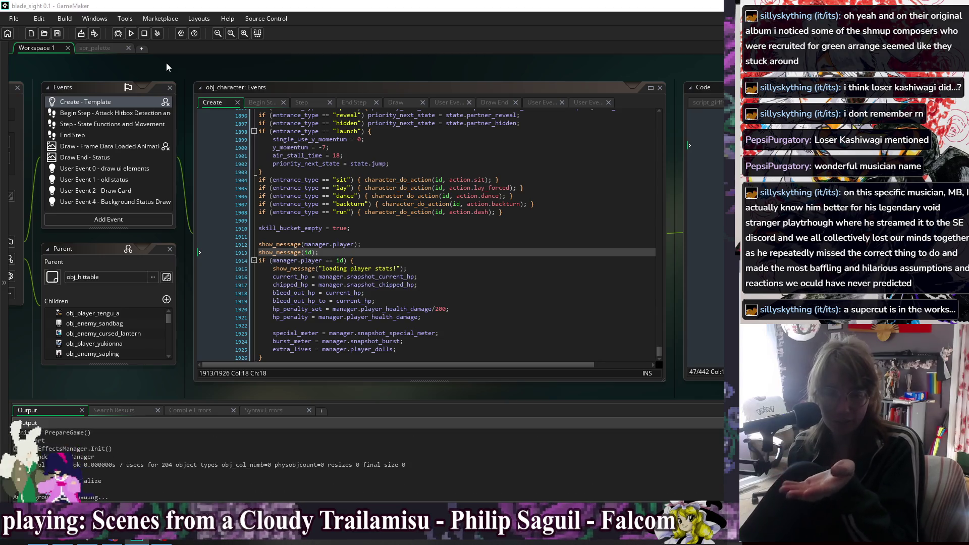
Step: Dismiss the four debug pop-ups showing instance ids and -4, then close the test game
{"action": "key", "text": "Return"}
{"action": "key", "text": "Return"}
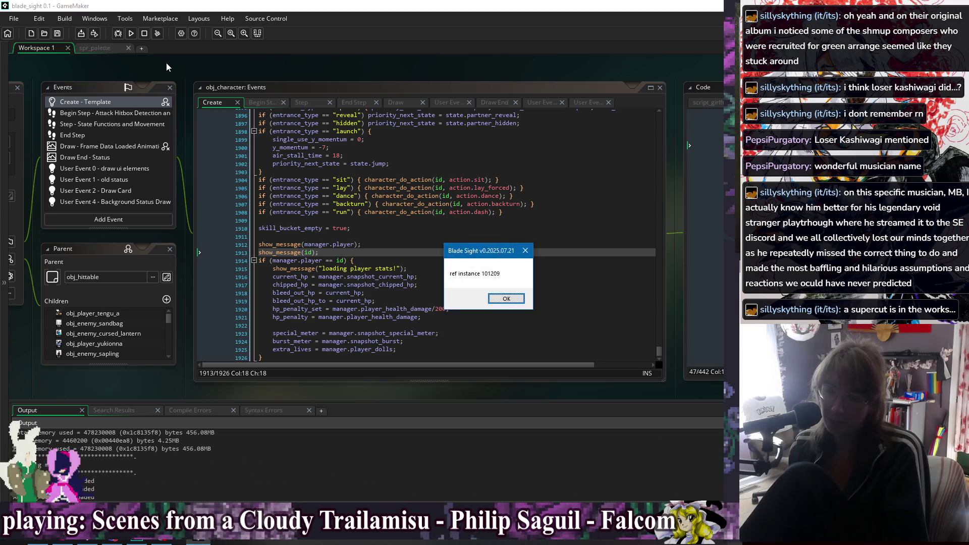
{"action": "key", "text": "Return"}
{"action": "key", "text": "Return"}
{"action": "key", "text": "Return"}
{"action": "key", "text": "Return"}
{"action": "key", "text": "Return"}
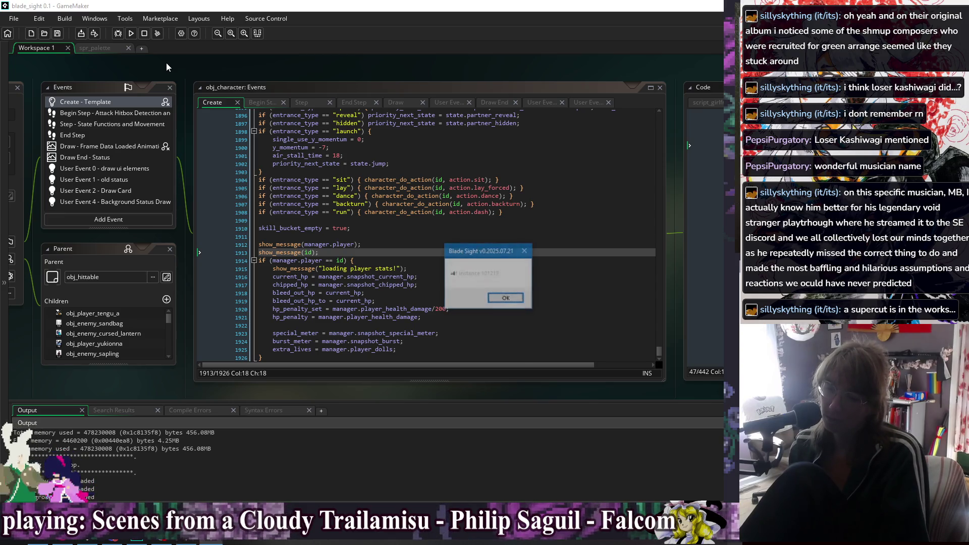
{"action": "key", "text": "Return"}
{"action": "key", "text": "Return"}
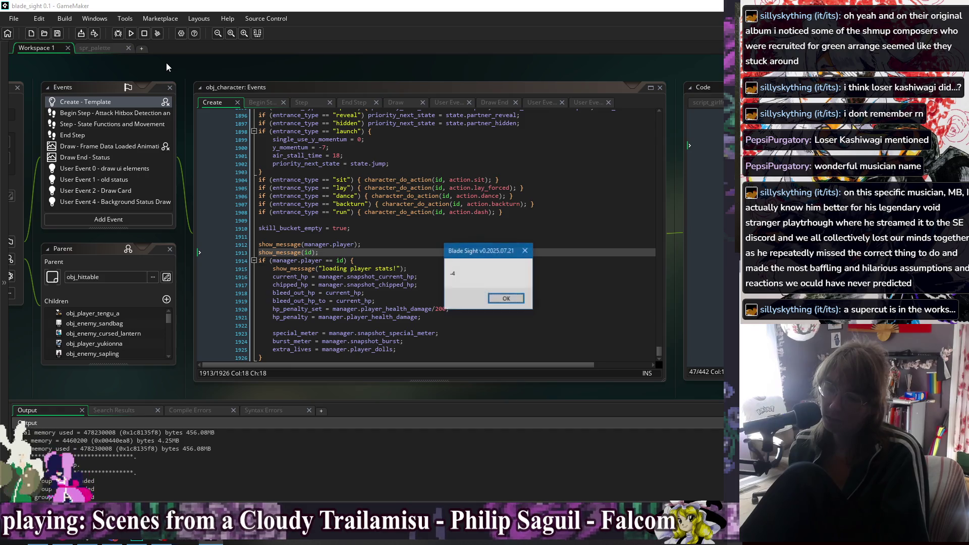
{"action": "key", "text": "Return"}
{"action": "key", "text": "Return"}
{"action": "key", "text": "Return"}
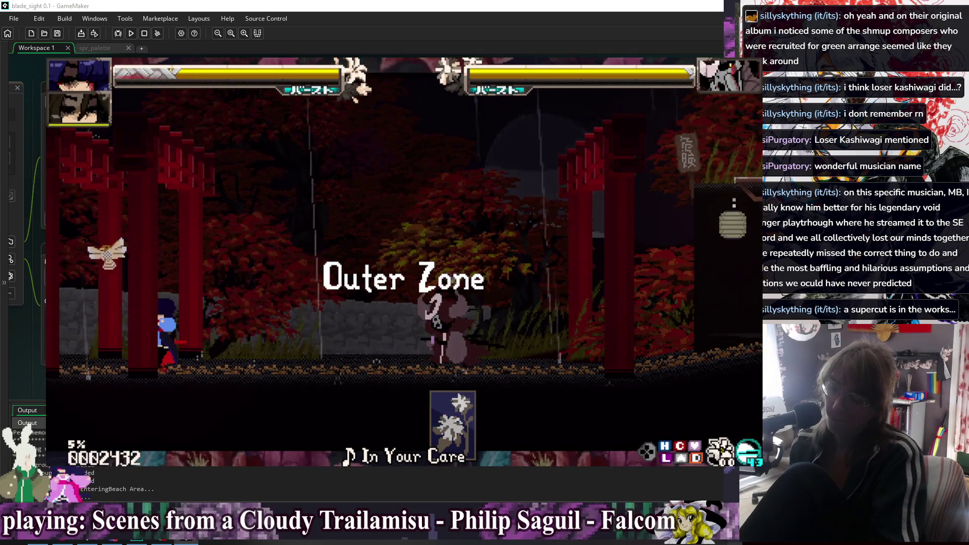
{"action": "key", "text": "Escape"}
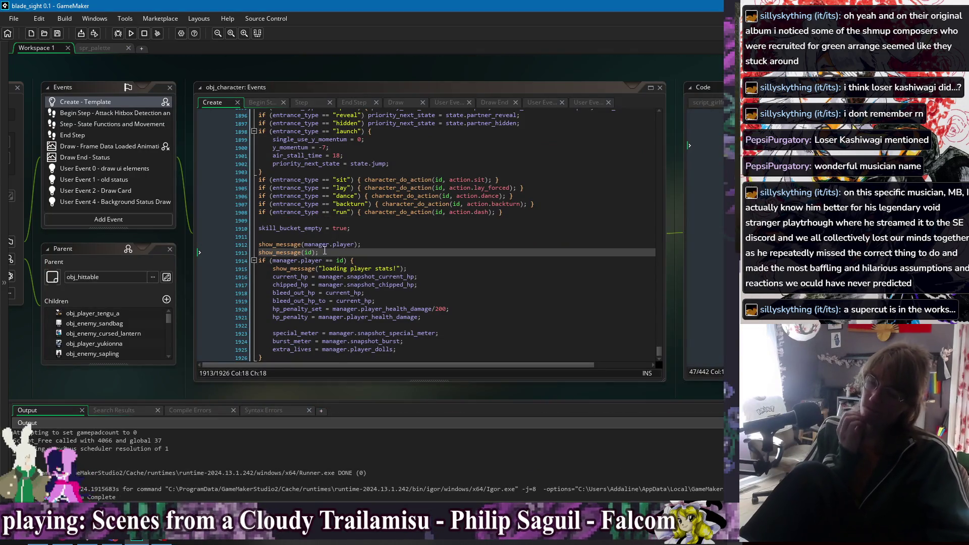
Step: Delete the show_message(manager.player) and show_message(id) lines and save the Create event
{"action": "left_click_drag", "start_coordinate": [325, 252], "coordinate": [329, 237]}
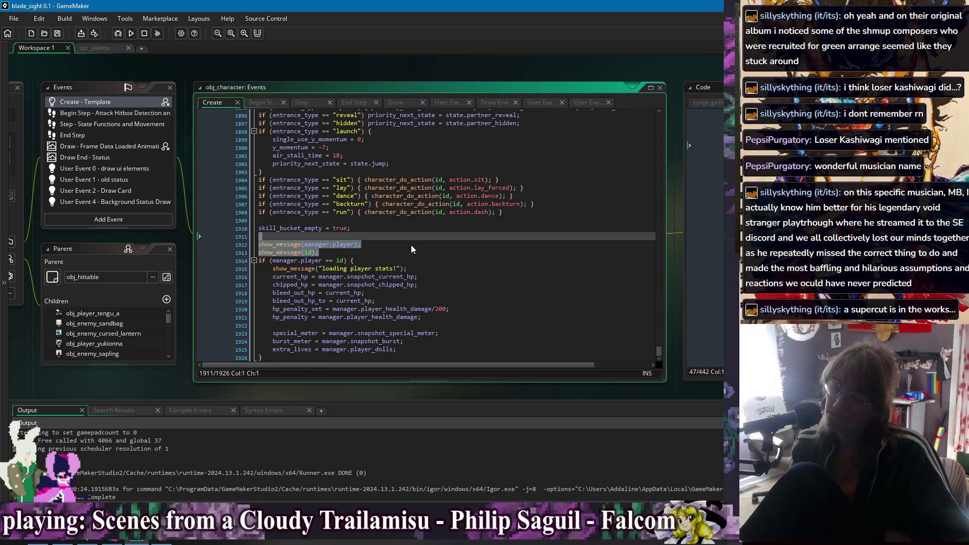
{"action": "key", "text": "Delete"}
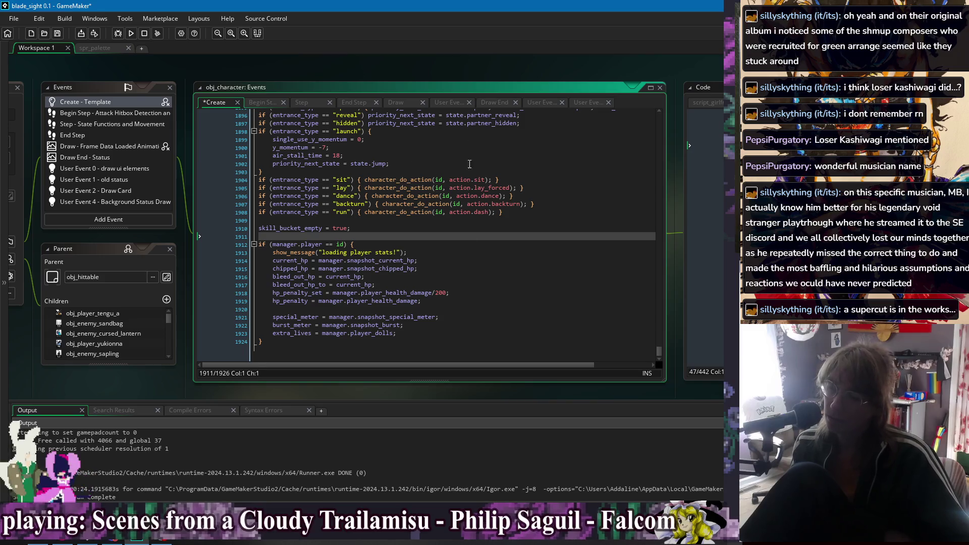
{"action": "left_click", "coordinate": [474, 293]}
{"action": "left_click", "coordinate": [487, 310]}
{"action": "key", "text": "ctrl+s"}
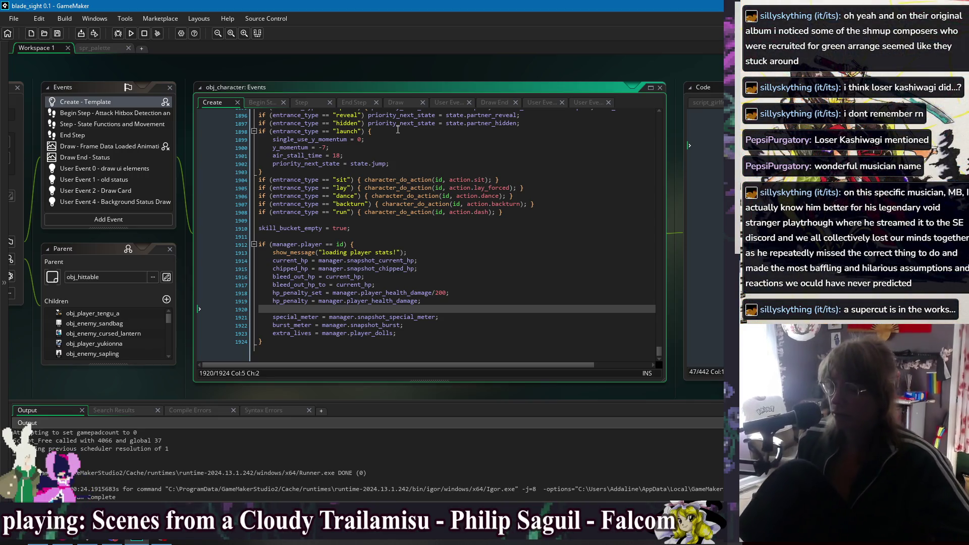
Step: Review the stats block lines from extra_lives and hp_penalty_set down to its closing brace
{"action": "left_click", "coordinate": [434, 325]}
{"action": "left_click", "coordinate": [443, 333]}
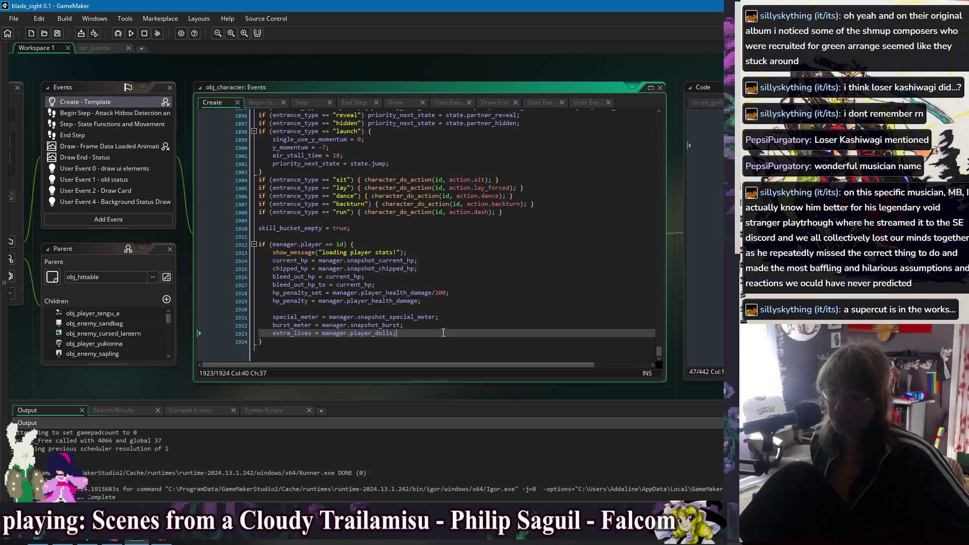
{"action": "left_click", "coordinate": [445, 253]}
{"action": "left_click", "coordinate": [466, 276]}
{"action": "left_click", "coordinate": [472, 292]}
{"action": "left_click", "coordinate": [473, 317]}
{"action": "left_click", "coordinate": [475, 325]}
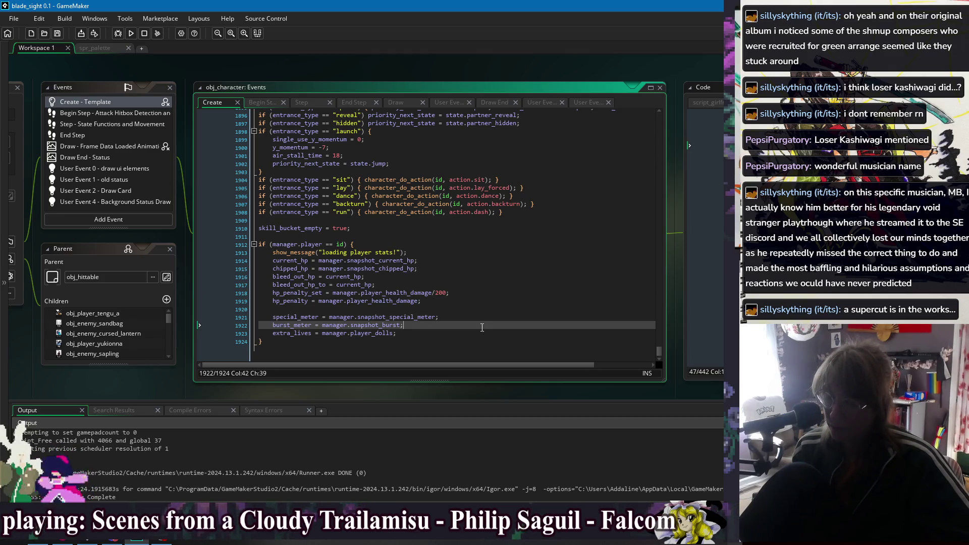
{"action": "left_click", "coordinate": [476, 348]}
Step: Check the lines above the manager.player stats check and bring up the open-windows list
{"action": "left_click", "coordinate": [348, 236]}
{"action": "left_click", "coordinate": [421, 244]}
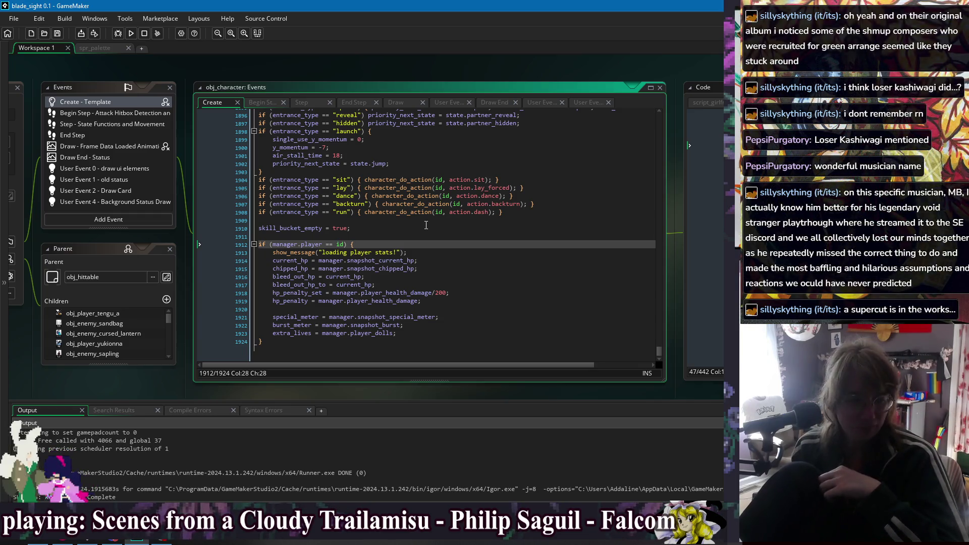
{"action": "left_click", "coordinate": [388, 230]}
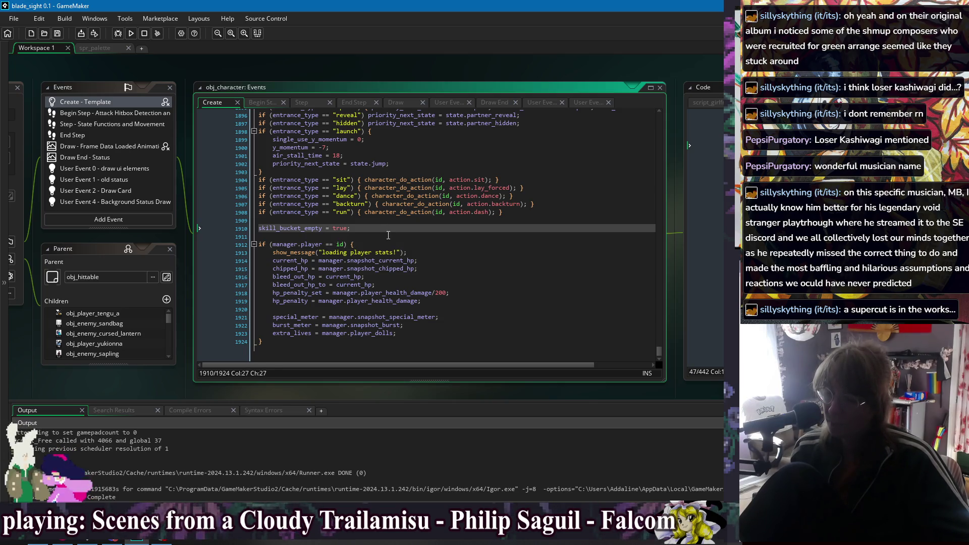
{"action": "left_click", "coordinate": [388, 235]}
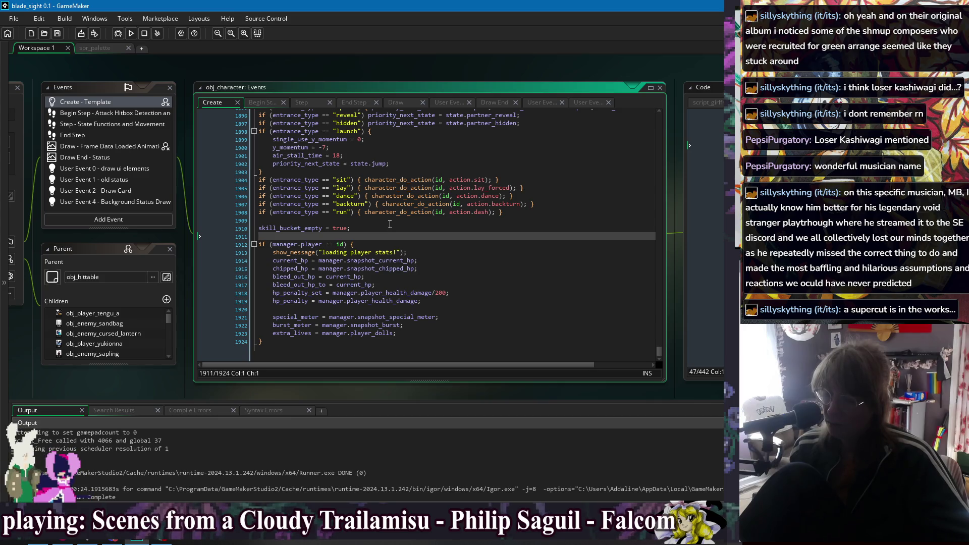
{"action": "left_click", "coordinate": [368, 244]}
{"action": "right_click", "coordinate": [326, 65]}
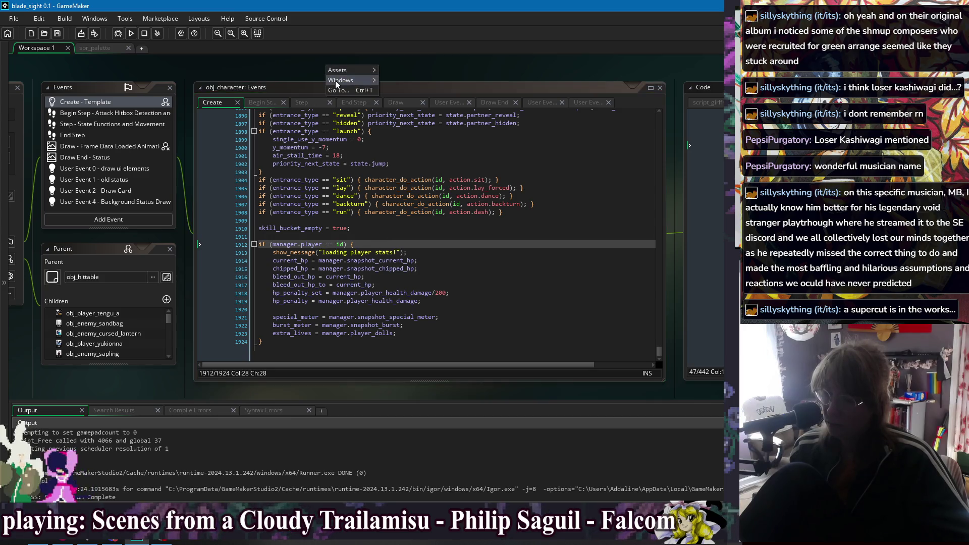
Step: Switch to obj_game_manager's Room Start code and locate the player's instance_create_depth call
{"action": "mouse_move", "coordinate": [335, 81]}
{"action": "left_click", "coordinate": [445, 130]}
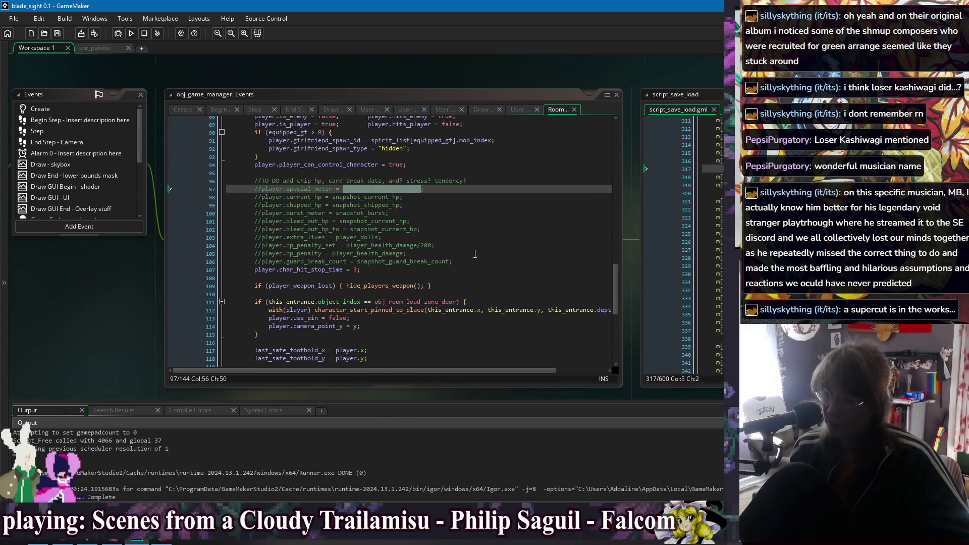
{"action": "left_click", "coordinate": [504, 262]}
{"action": "left_click", "coordinate": [513, 214]}
{"action": "left_click", "coordinate": [539, 197]}
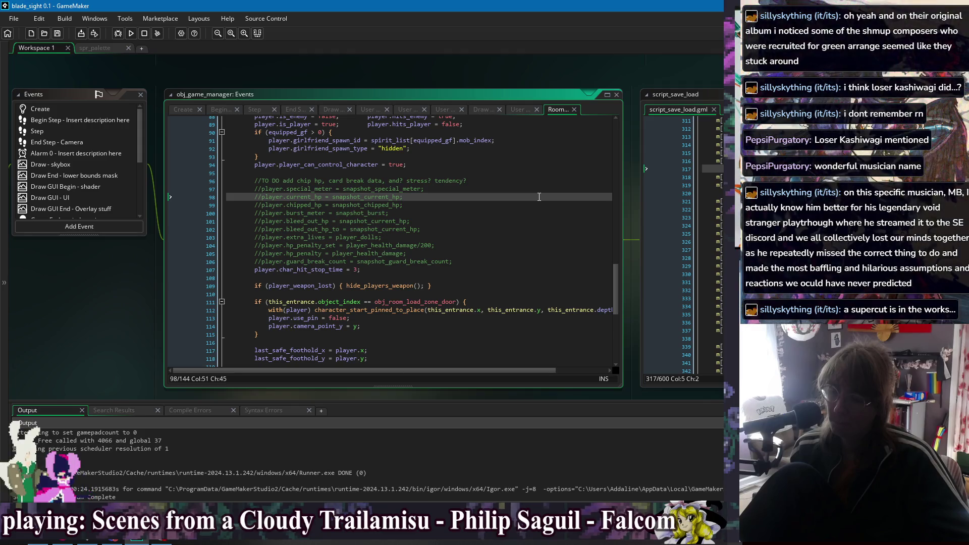
{"action": "scroll", "coordinate": [539, 197], "scroll_direction": "up", "scroll_amount": 5}
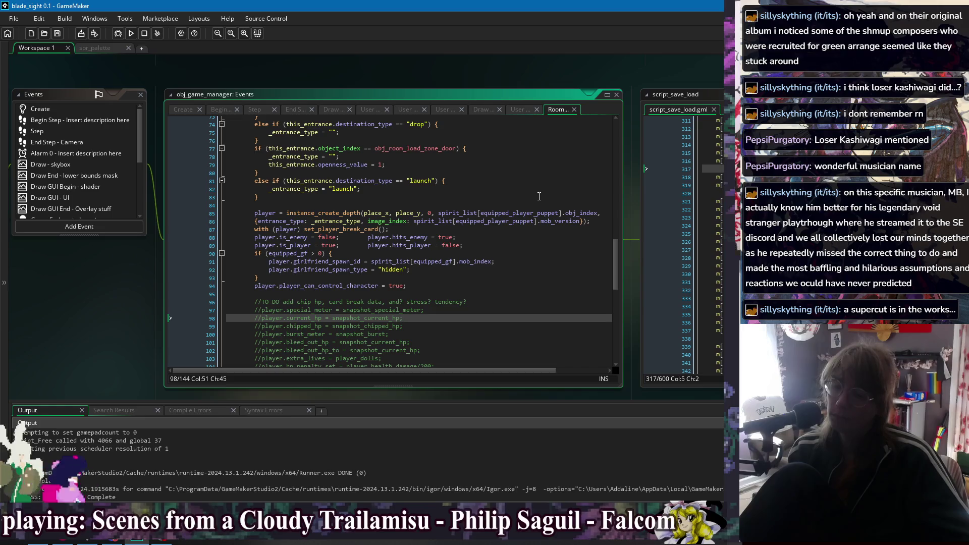
{"action": "left_click", "coordinate": [285, 223]}
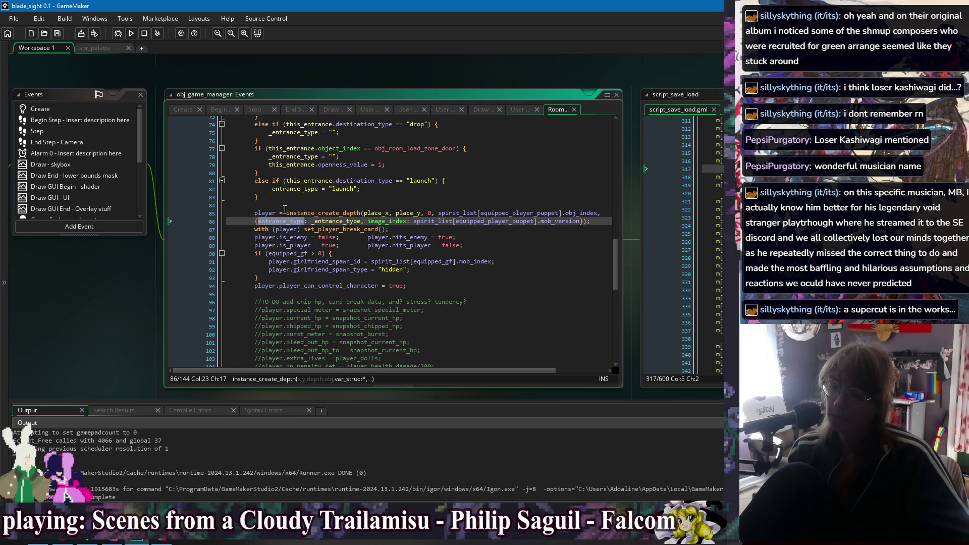
{"action": "key", "text": "Up"}
{"action": "key", "text": "Up"}
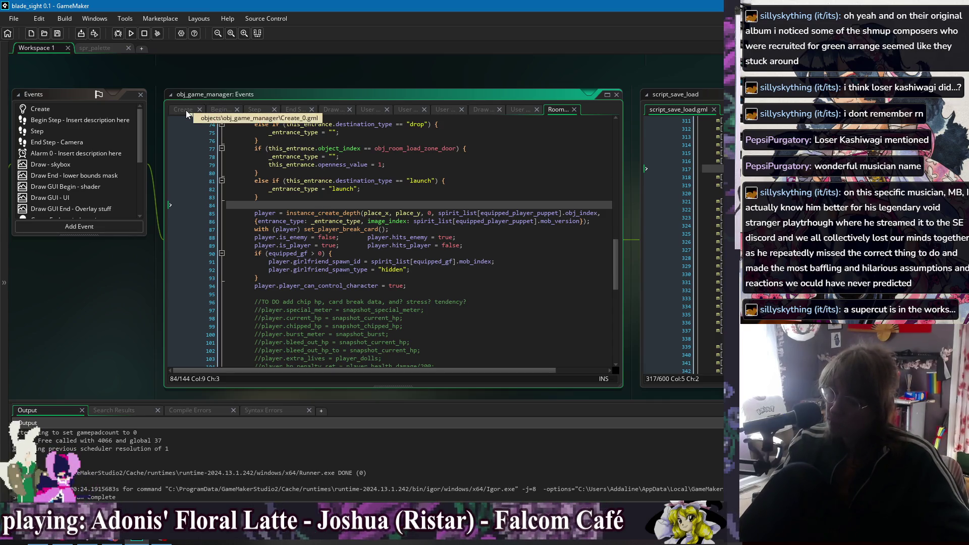
{"action": "right_click", "coordinate": [302, 73]}
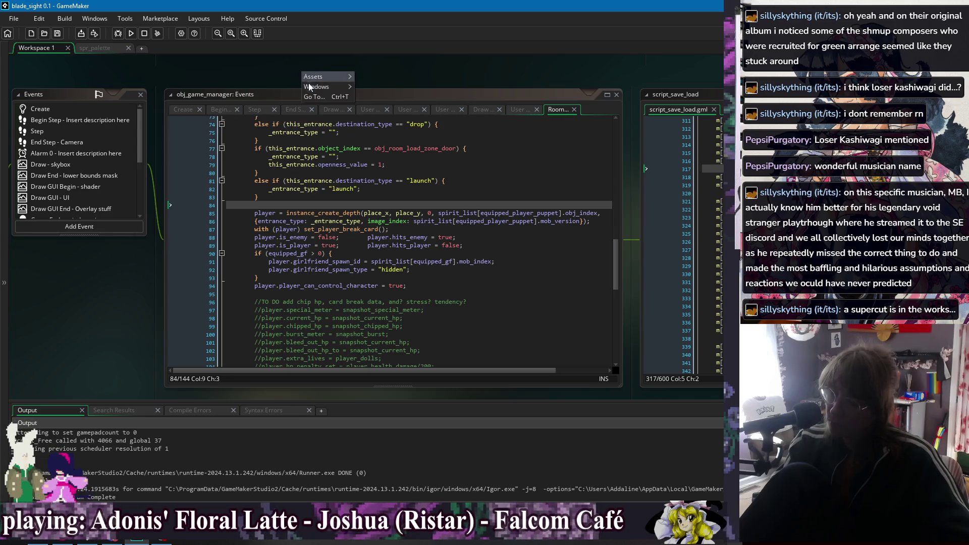
Step: Add a Boolean player_stat_sync variable definition to obj_character
{"action": "mouse_move", "coordinate": [310, 89]}
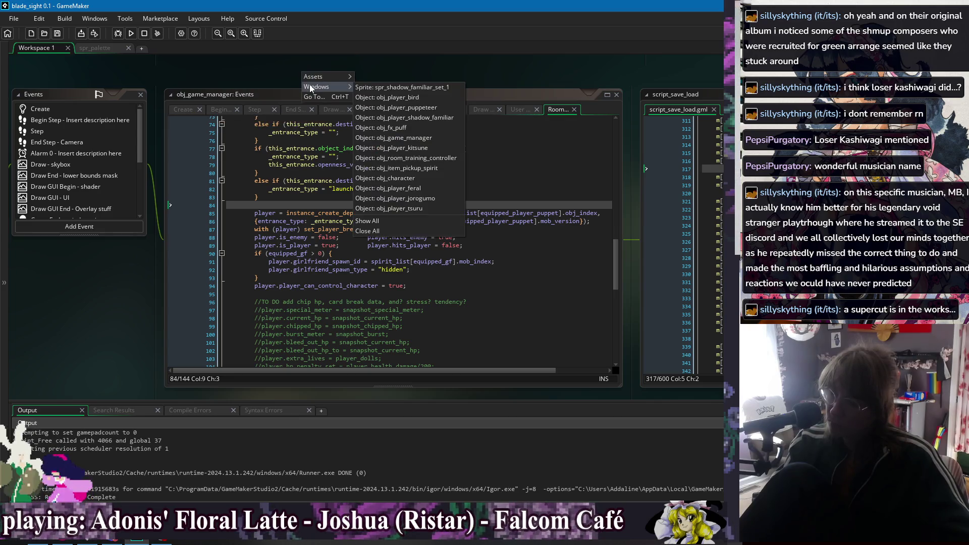
{"action": "left_click", "coordinate": [416, 178]}
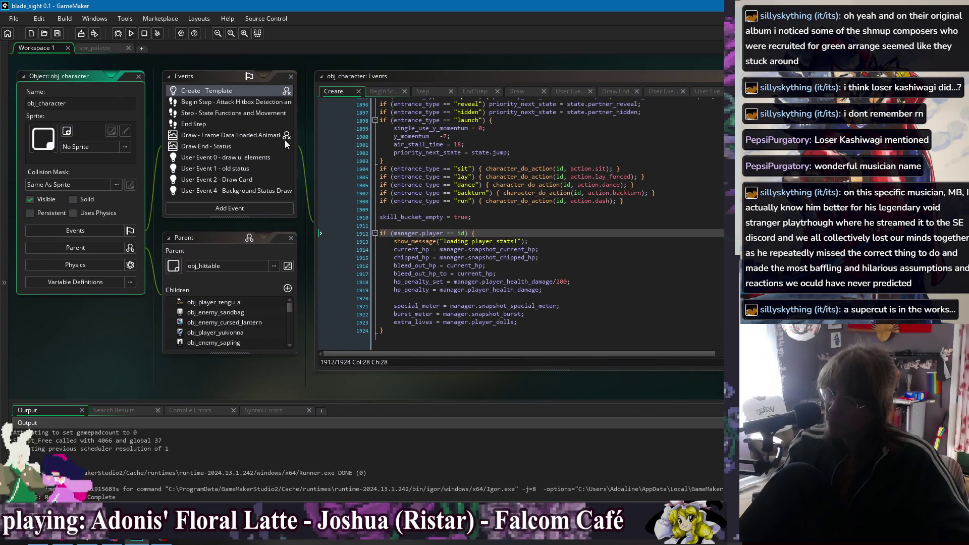
{"action": "left_click", "coordinate": [80, 281]}
{"action": "scroll", "coordinate": [294, 337], "scroll_direction": "down", "scroll_amount": 5}
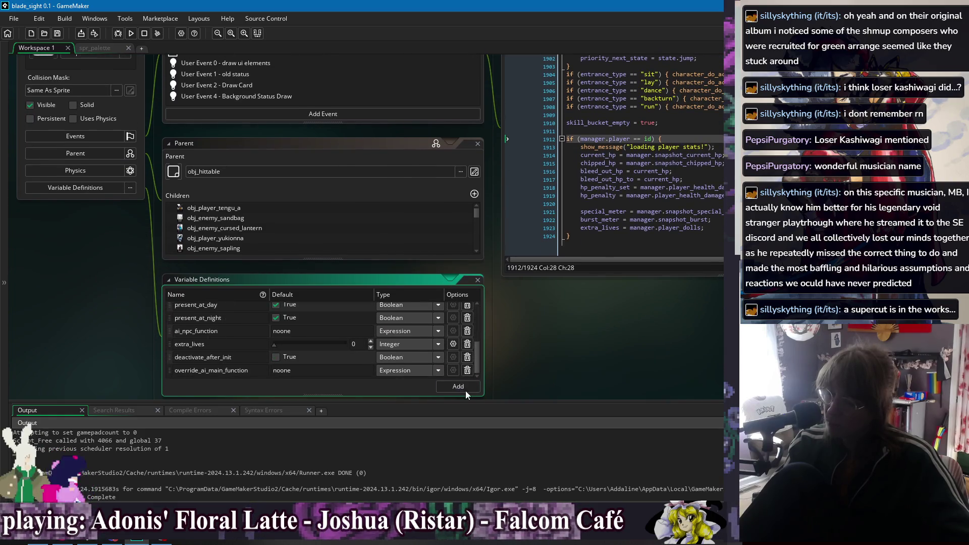
{"action": "scroll", "coordinate": [214, 337], "scroll_direction": "up", "scroll_amount": 10}
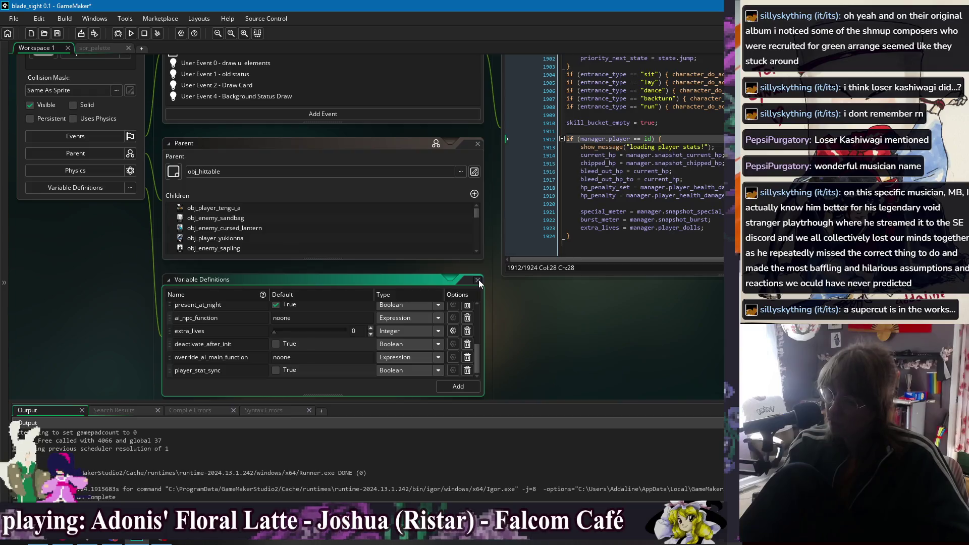
{"action": "left_click", "coordinate": [478, 280]}
Step: Return to obj_character's Create event code and pan it fully into view
{"action": "right_click", "coordinate": [284, 314]}
{"action": "mouse_move", "coordinate": [301, 330]}
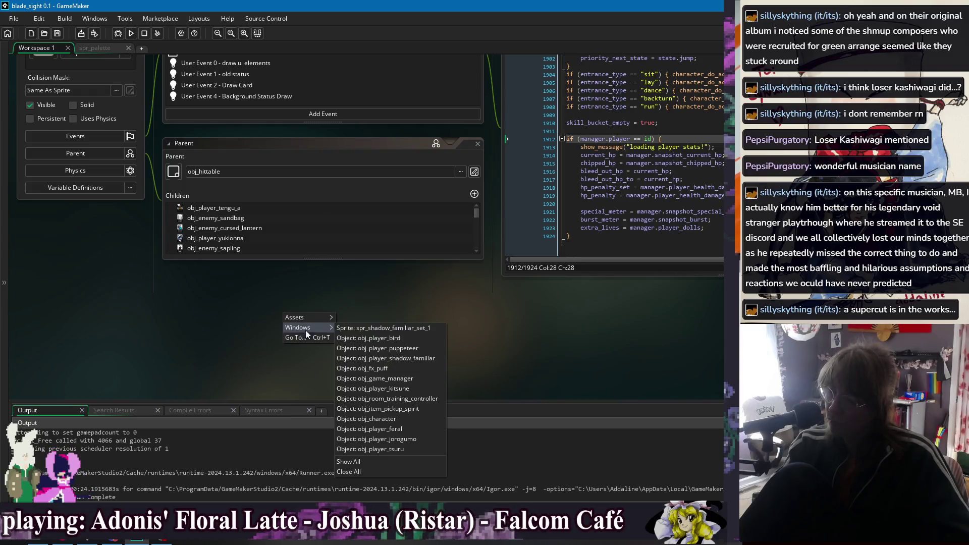
{"action": "left_click", "coordinate": [408, 419]}
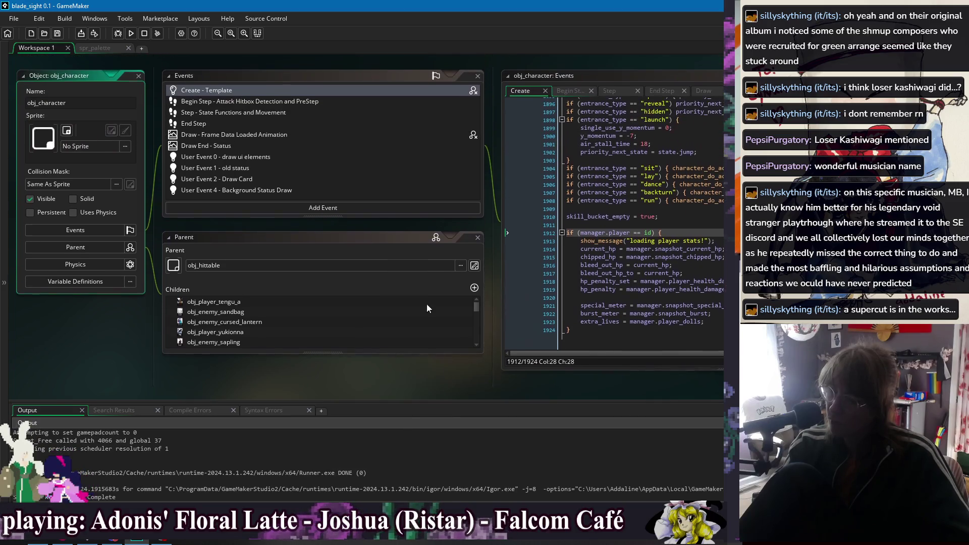
{"action": "left_click_drag", "start_coordinate": [245, 233], "coordinate": [190, 231]}
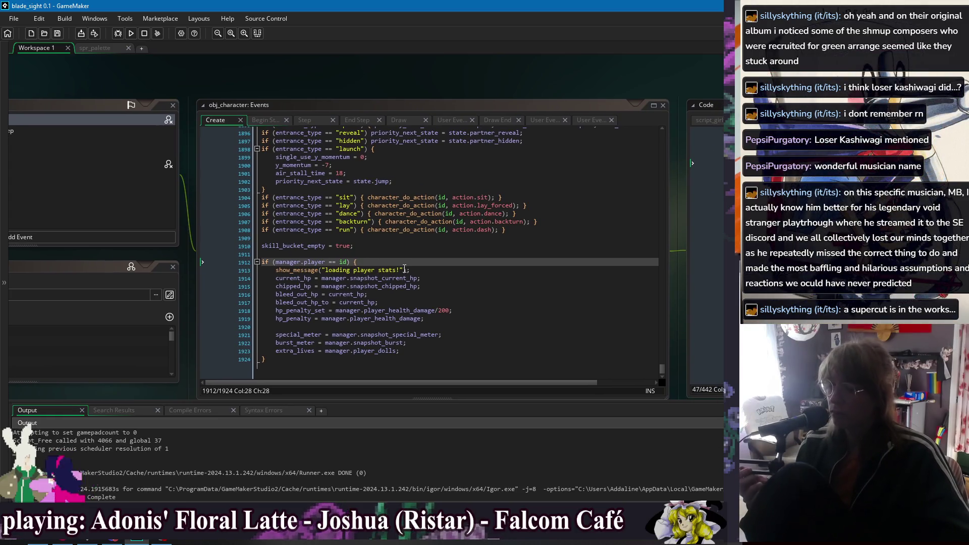
Step: Replace the manager.player == id condition on line 1912 with player_stat_sync
{"action": "left_click_drag", "start_coordinate": [348, 262], "coordinate": [294, 263]}
{"action": "key", "text": "BackSpace"}
{"action": "key", "text": "BackSpace"}
{"action": "key", "text": "BackSpace"}
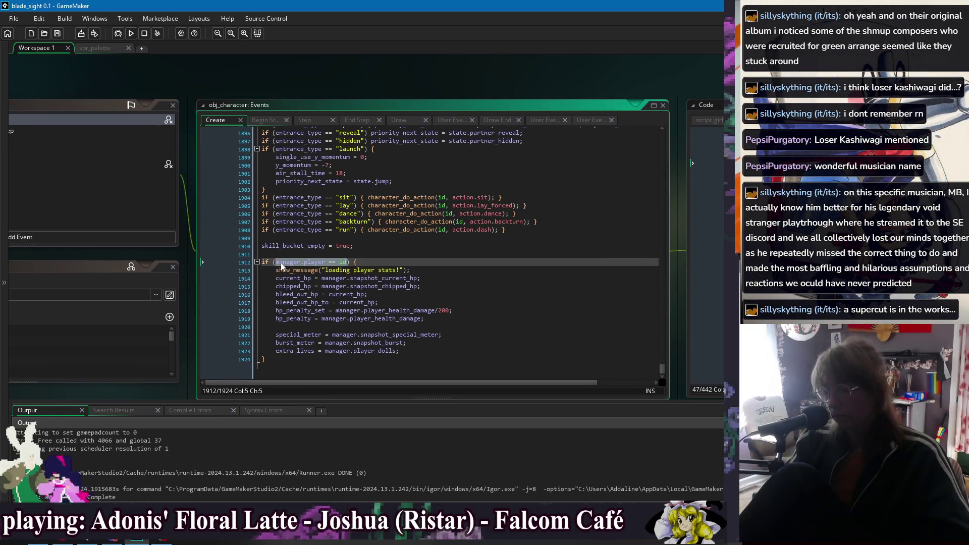
{"action": "type", "text": "player_stat_ync"}
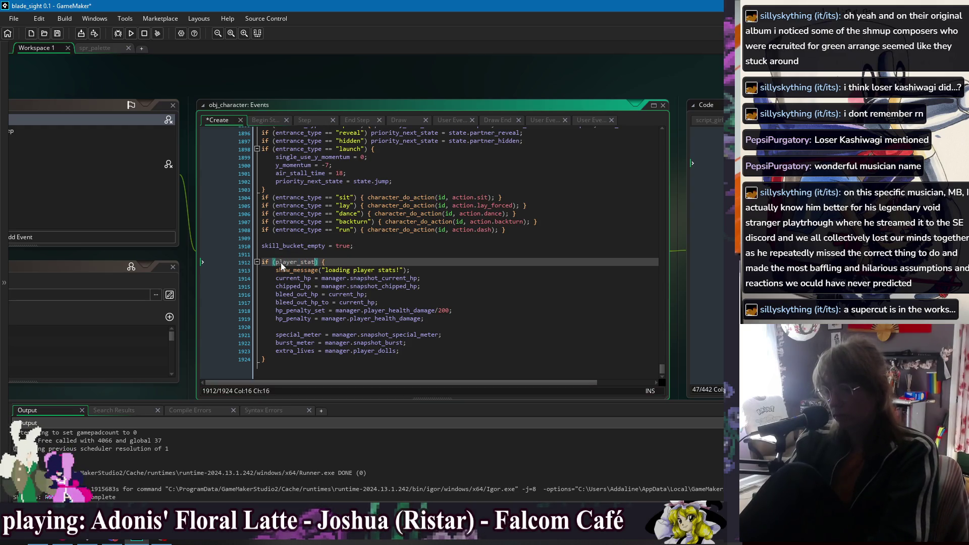
{"action": "key", "text": "BackSpace"}
{"action": "key", "text": "BackSpace"}
{"action": "key", "text": "BackSpace"}
{"action": "type", "text": "sync"}
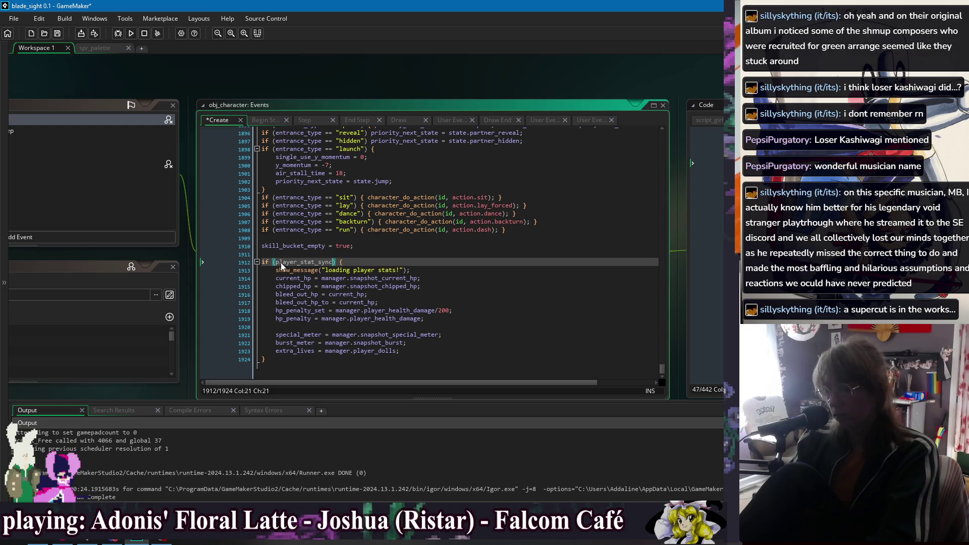
Step: Recheck obj_character's variable definitions for player_stat_sync, then pan back to the code
{"action": "left_click_drag", "start_coordinate": [171, 78], "coordinate": [472, 75]}
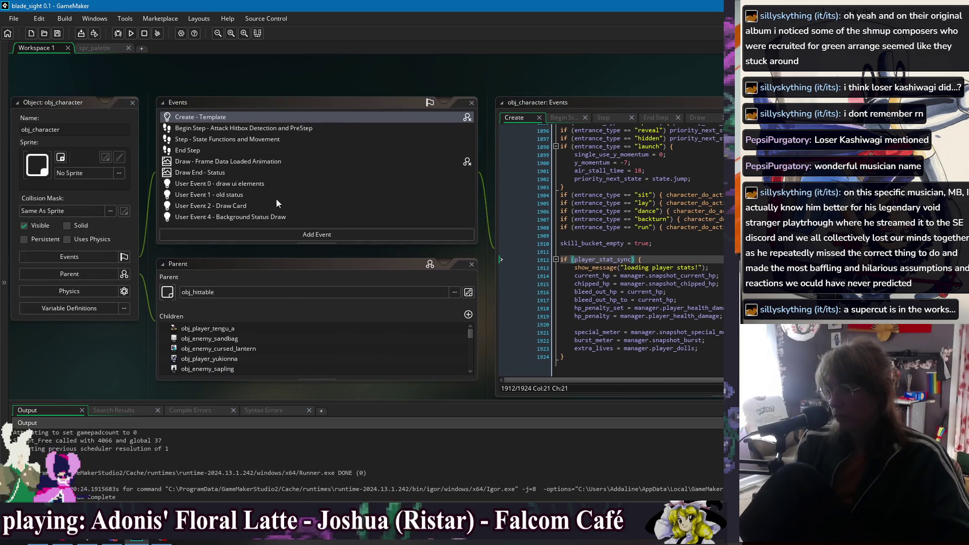
{"action": "left_click", "coordinate": [98, 309]}
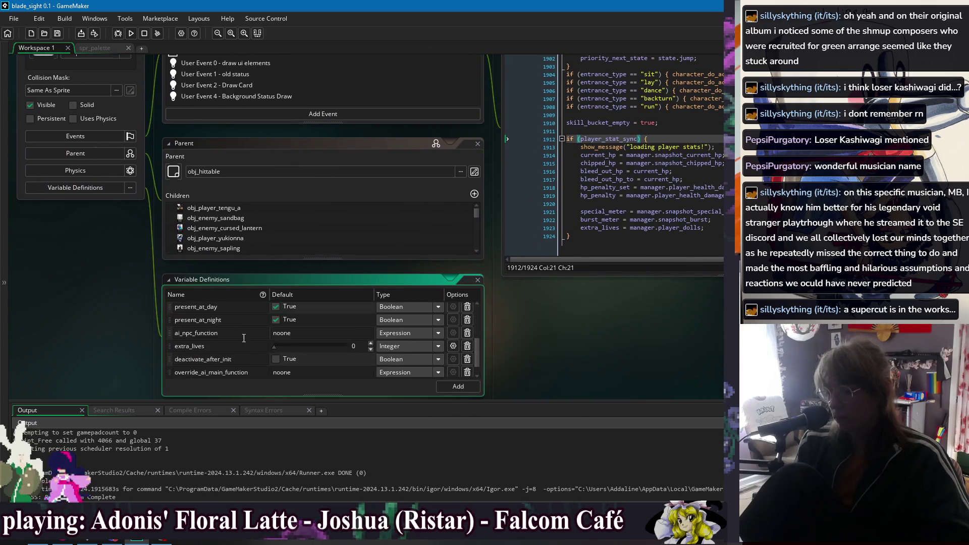
{"action": "key", "text": "ctrl+v"}
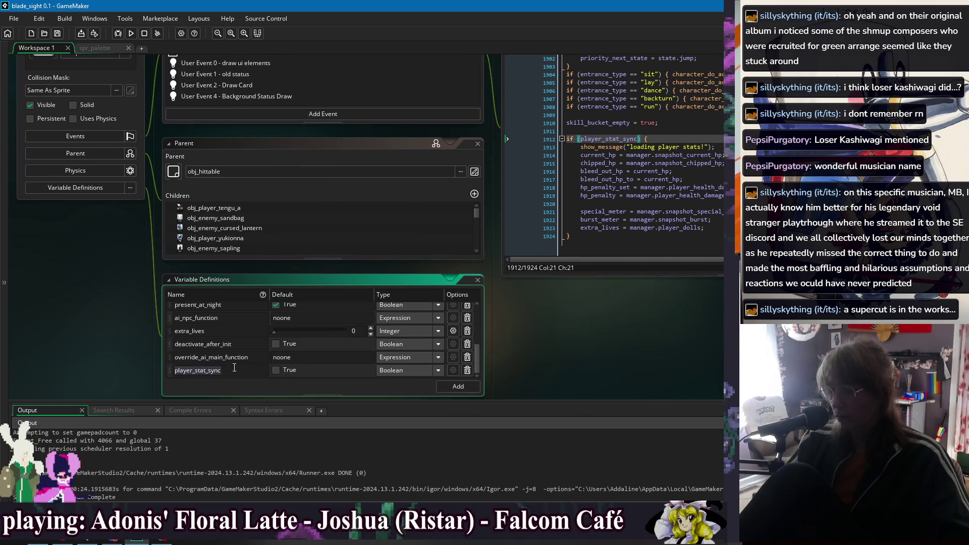
{"action": "left_click", "coordinate": [478, 280]}
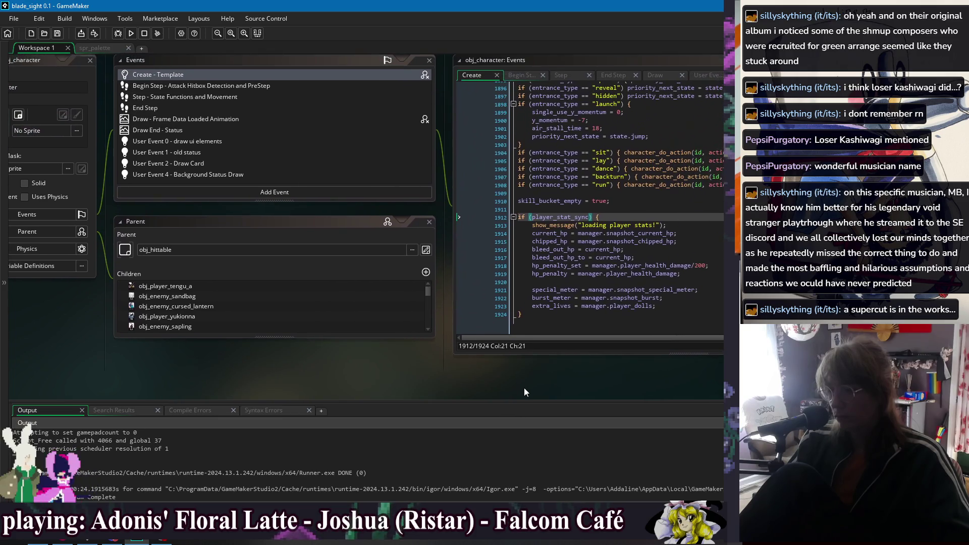
{"action": "mouse_move", "coordinate": [450, 167]}
{"action": "left_mouse_down"}
{"action": "mouse_move", "coordinate": [460, 222]}
{"action": "mouse_move", "coordinate": [289, 226]}
{"action": "left_mouse_up"}
{"action": "left_click_drag", "start_coordinate": [404, 96], "coordinate": [351, 65]}
Step: Review the lines under the new condition and bring up the open-windows list
{"action": "left_click", "coordinate": [354, 245]}
{"action": "key", "text": "ctrl+Right"}
{"action": "left_click", "coordinate": [462, 254]}
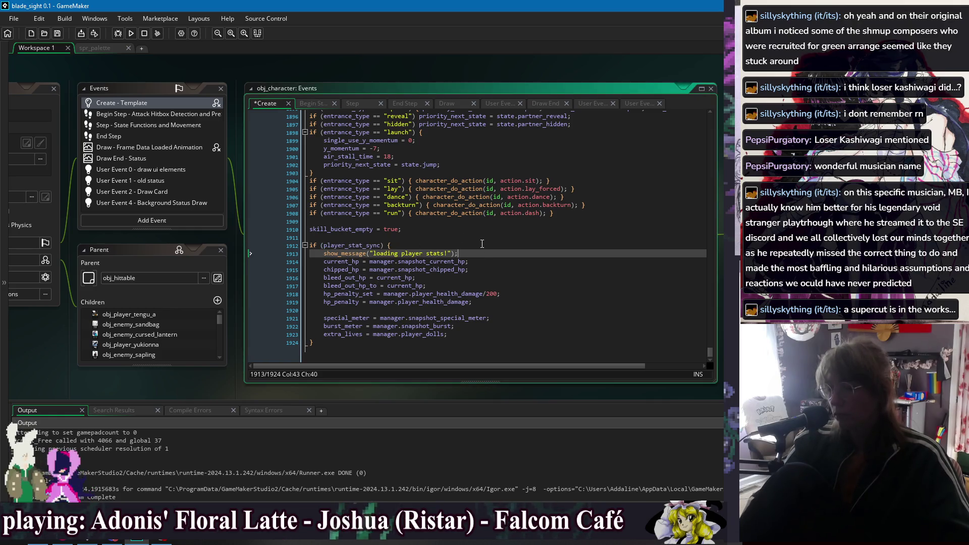
{"action": "key", "text": "Down"}
{"action": "key", "text": "Down"}
{"action": "key", "text": "Down"}
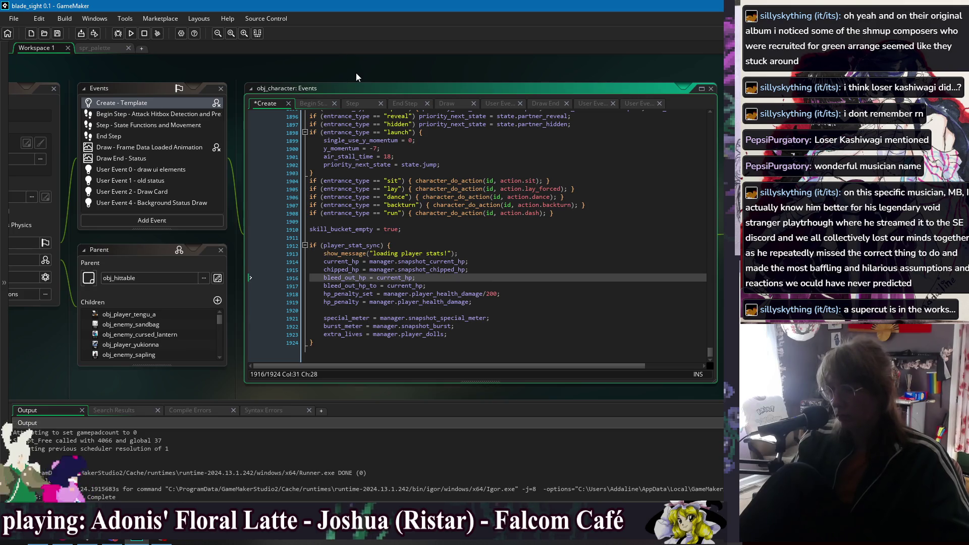
{"action": "left_click_drag", "start_coordinate": [356, 73], "coordinate": [301, 78]}
{"action": "right_click", "coordinate": [319, 71]}
{"action": "mouse_move", "coordinate": [334, 85]}
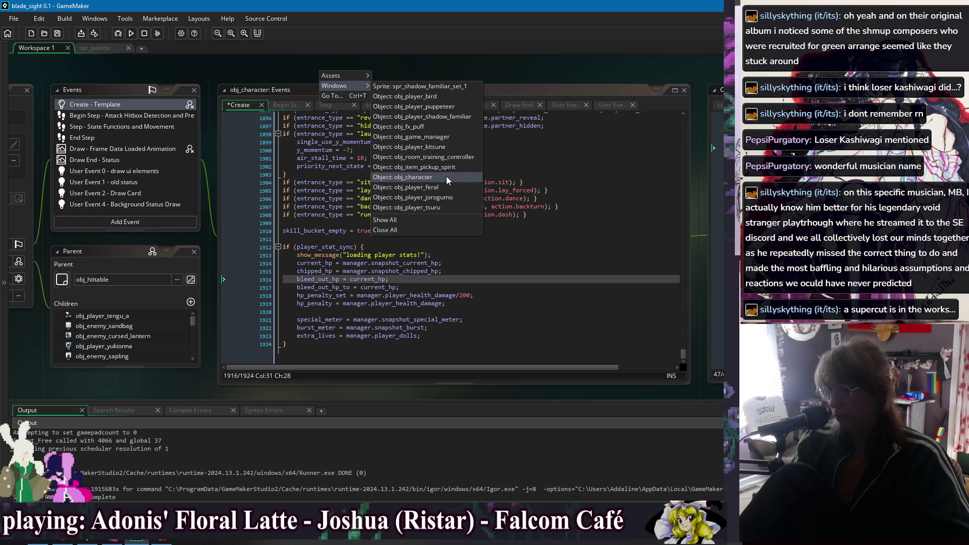
Step: In obj_game_manager, add player_stat_sync: true after mob_version in instance_create_depth's struct
{"action": "left_click", "coordinate": [449, 137]}
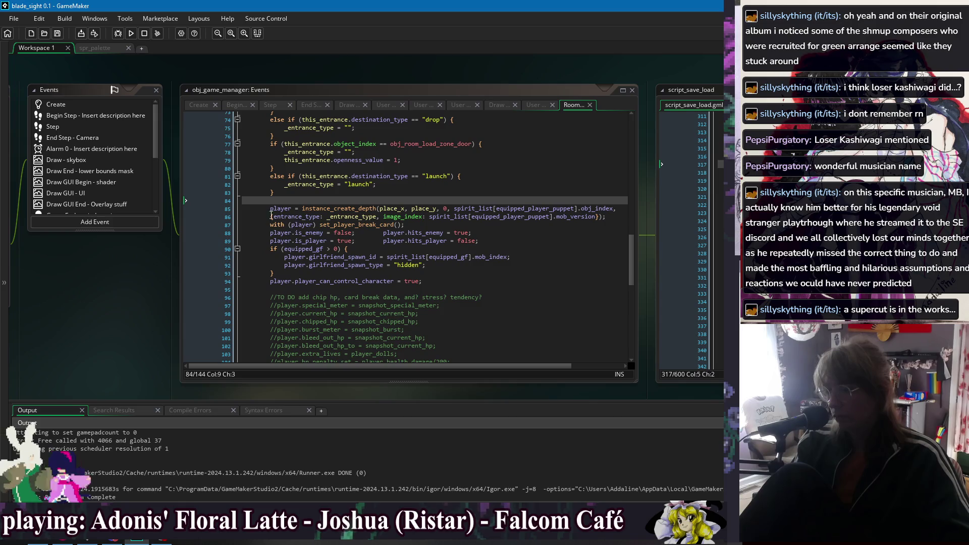
{"action": "left_click", "coordinate": [272, 216]}
{"action": "left_click", "coordinate": [501, 224]}
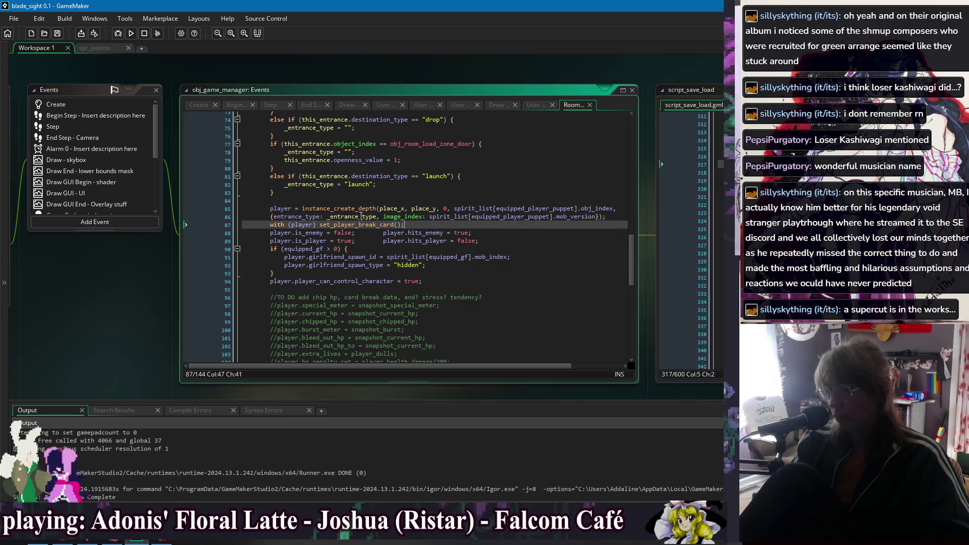
{"action": "left_click", "coordinate": [273, 216]}
{"action": "left_click", "coordinate": [417, 223]}
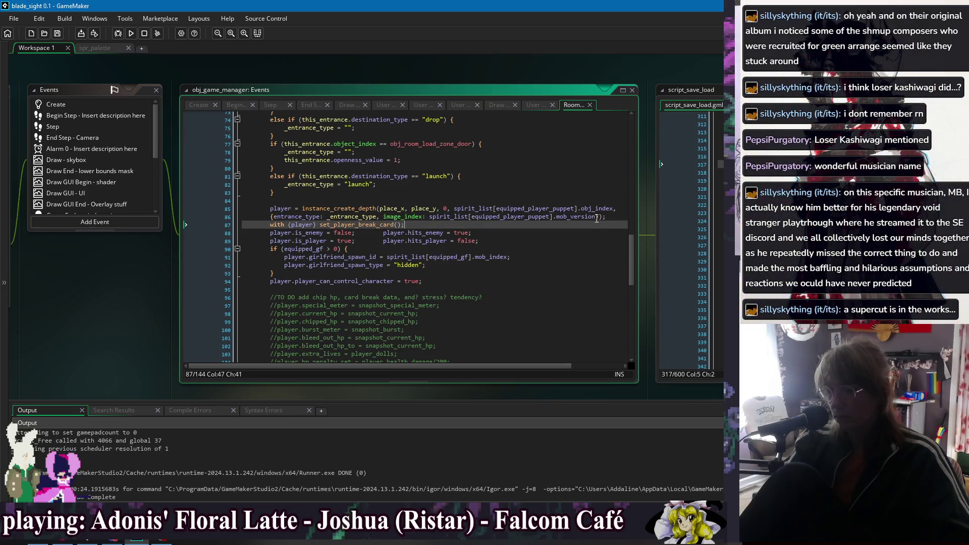
{"action": "left_click", "coordinate": [597, 216]}
{"action": "type", "text": ","}
{"action": "key", "text": "Return"}
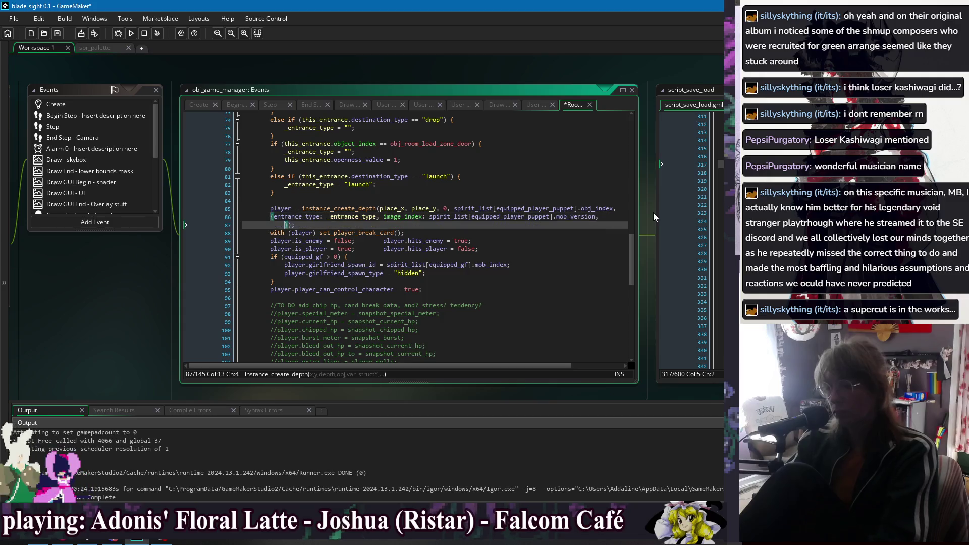
{"action": "type", "text": "pla"}
{"action": "type", "text": "yer_stat_sync: tr"}
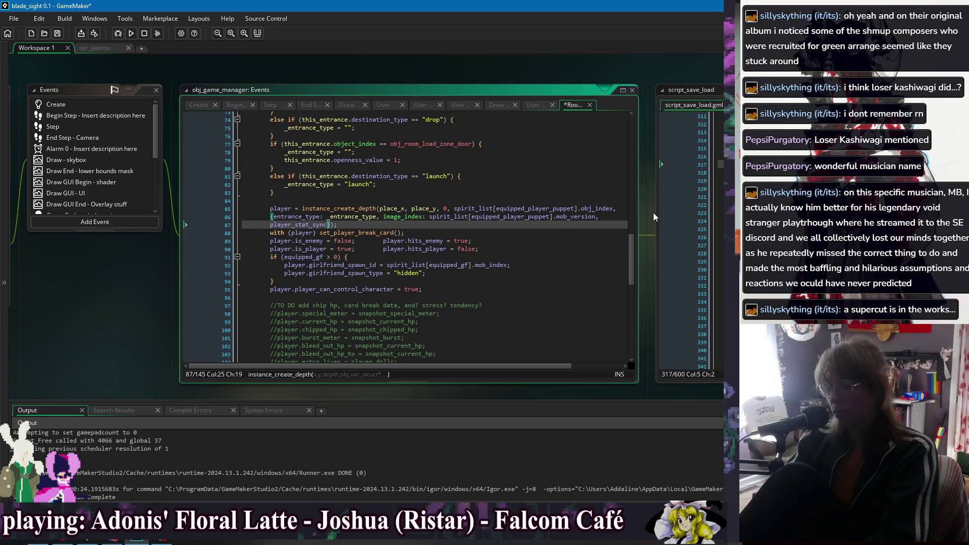
{"action": "type", "text": "ue"}
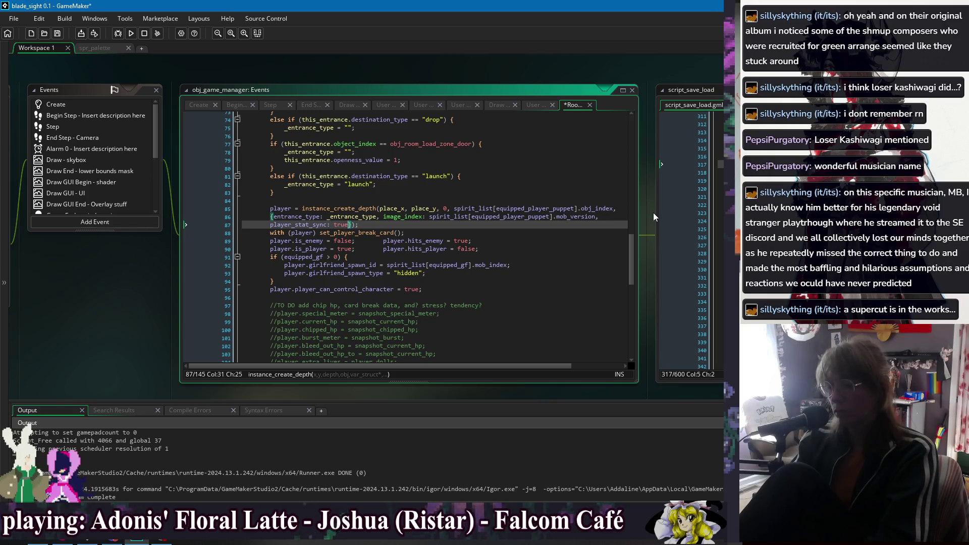
Step: Put image_index on its own line and indent the instance_create_depth argument lines one level
{"action": "left_click", "coordinate": [382, 216]}
{"action": "key", "text": "Return"}
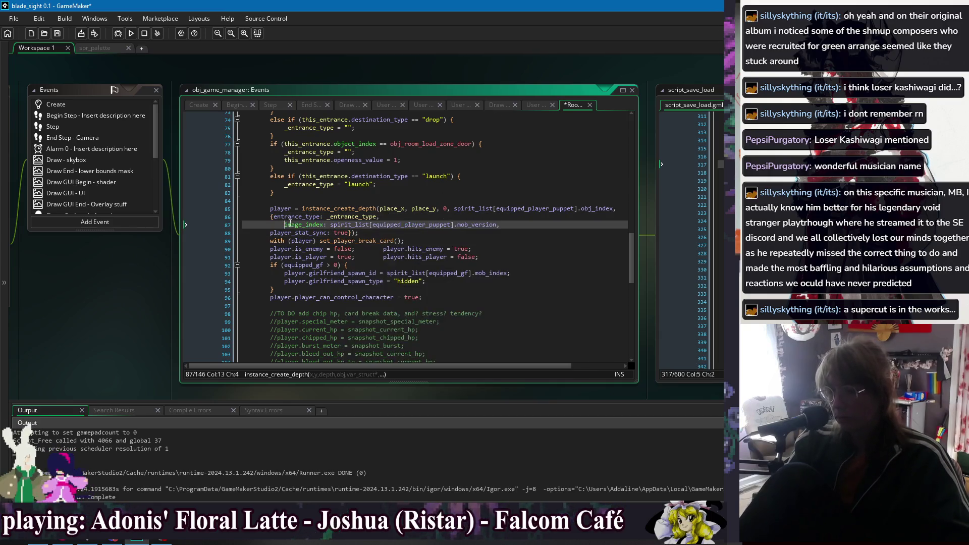
{"action": "key", "text": "BackSpace"}
{"action": "left_click_drag", "start_coordinate": [270, 232], "coordinate": [271, 220]}
{"action": "key", "text": "Tab"}
{"action": "left_click", "coordinate": [367, 200]}
{"action": "left_click", "coordinate": [450, 235]}
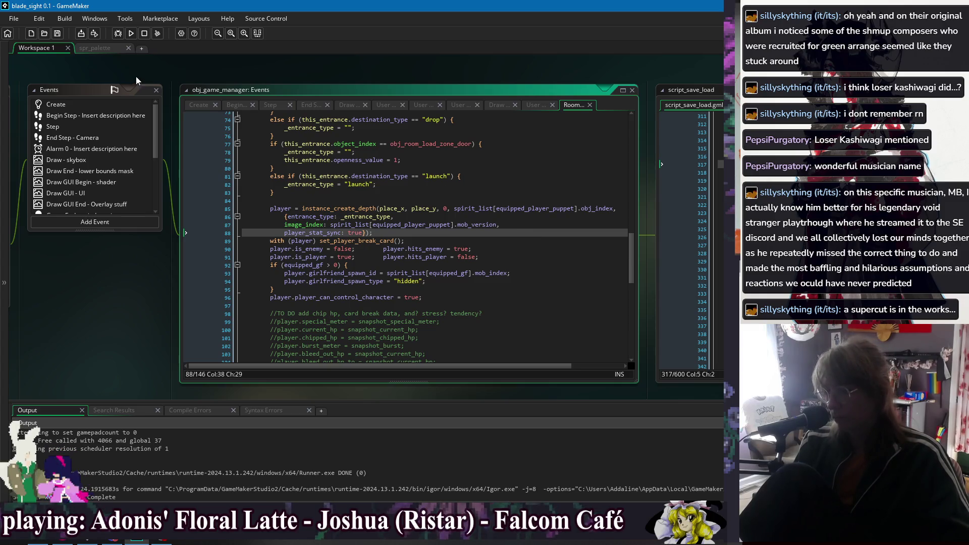
Step: Run the game, dismiss the 'loading player stats!' pop-up, dash-slash an enemy, then quit
{"action": "left_click", "coordinate": [131, 33]}
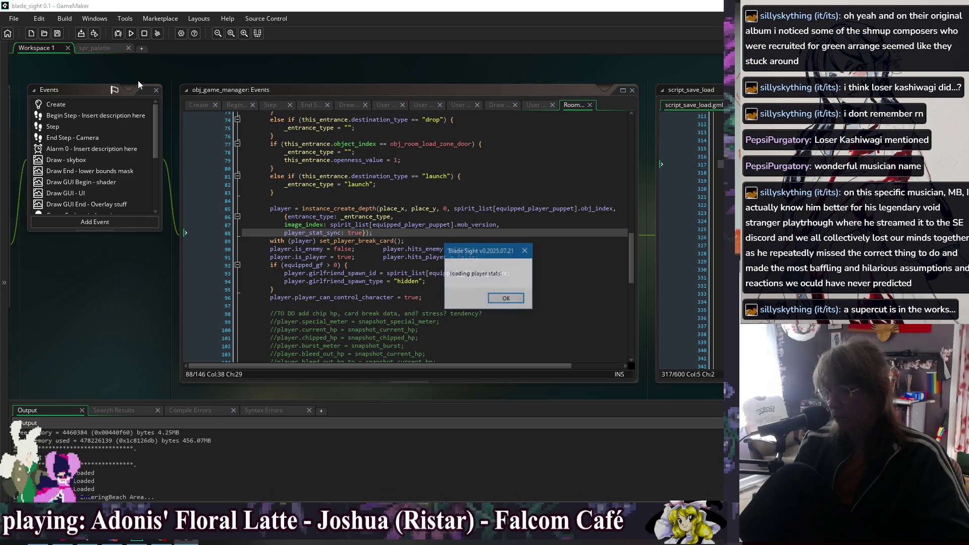
{"action": "left_click", "coordinate": [505, 301]}
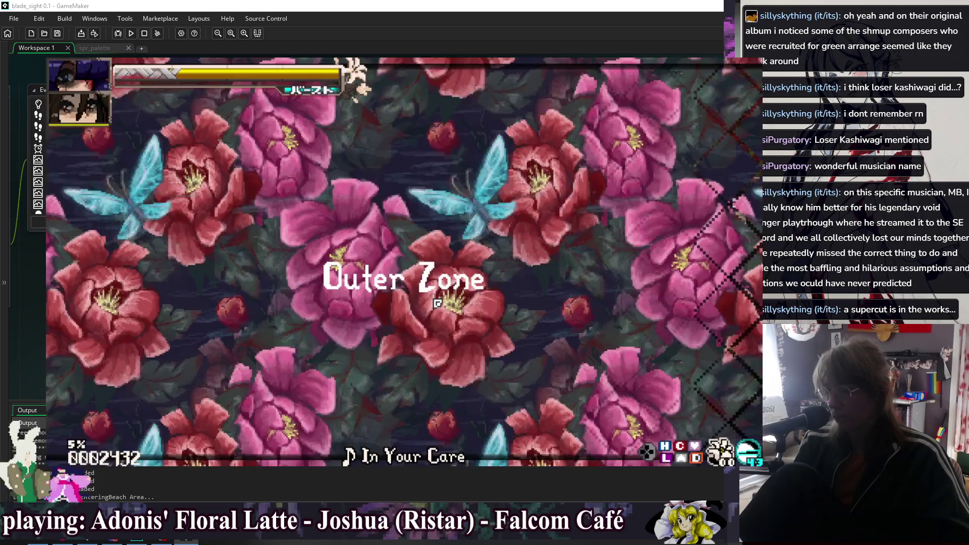
{"action": "key", "text": "Right"}
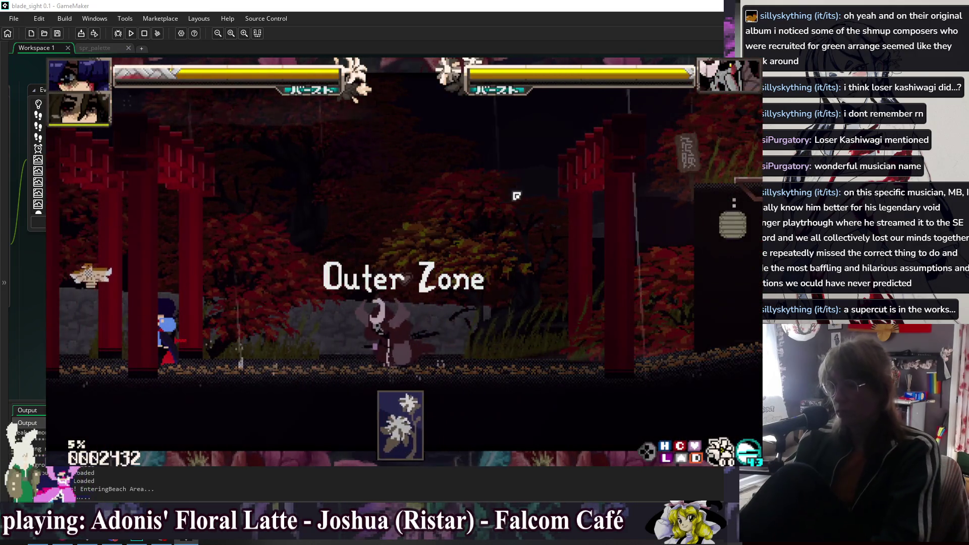
{"action": "key", "text": "z"}
{"action": "key", "text": "z"}
{"action": "key", "text": "z"}
{"action": "key", "text": "z"}
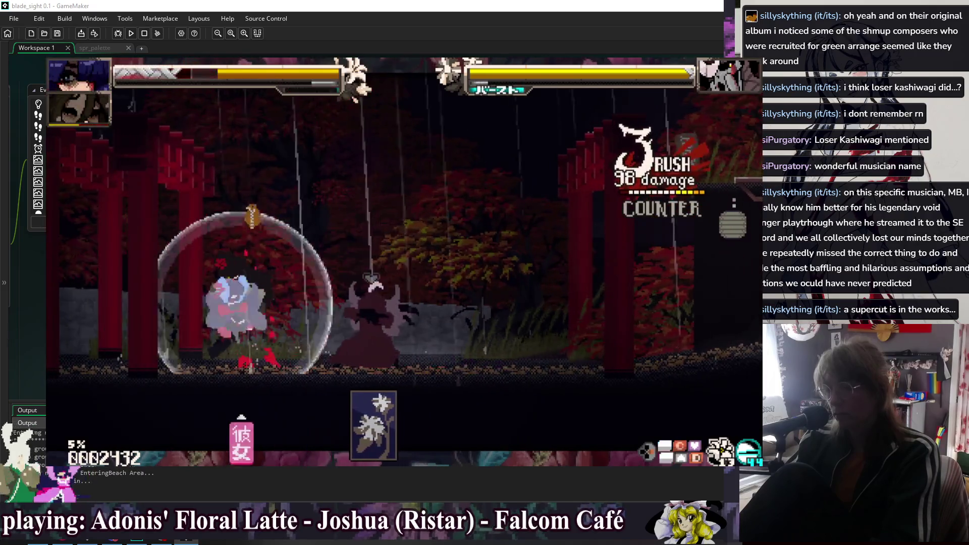
{"action": "key", "text": "z"}
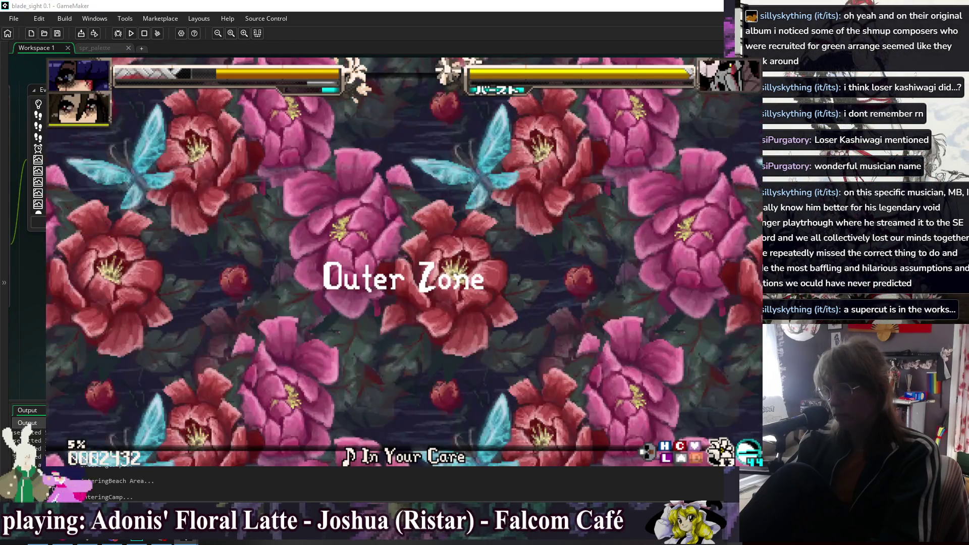
{"action": "key", "text": "Escape"}
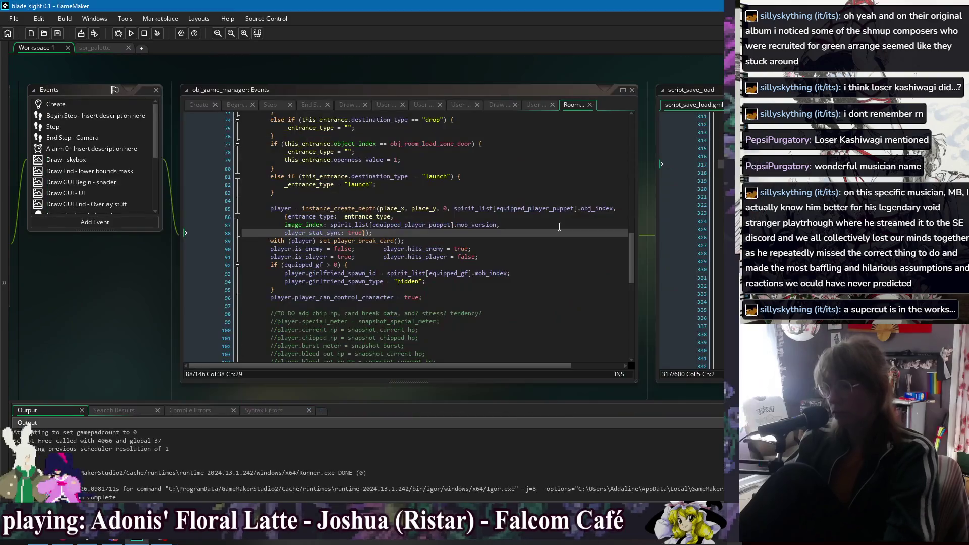
Step: Delete the if (equipped_gf > 0) girlfriend-spawn block from the player spawn code
{"action": "left_click", "coordinate": [456, 292]}
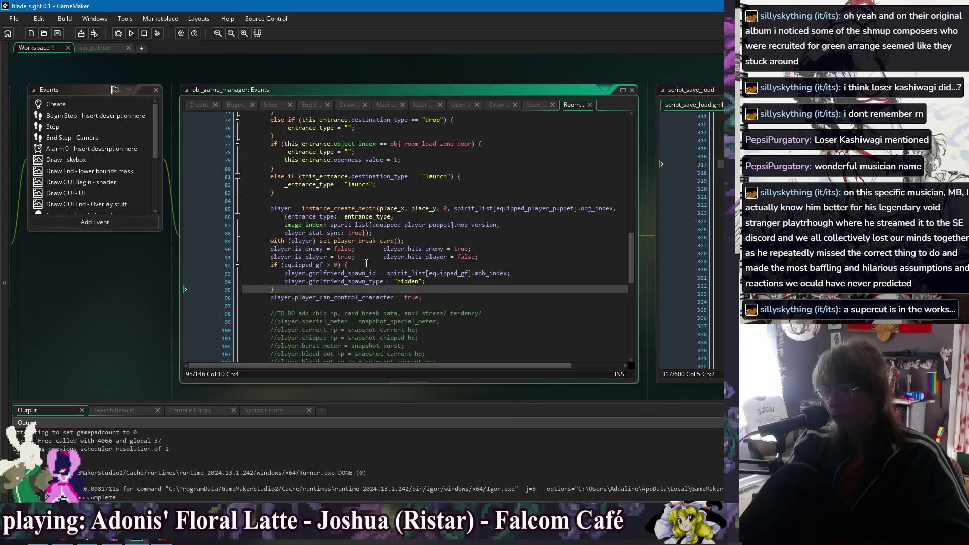
{"action": "left_click_drag", "start_coordinate": [384, 290], "coordinate": [521, 256]}
{"action": "key", "text": "ctrl+c"}
{"action": "key", "text": "BackSpace"}
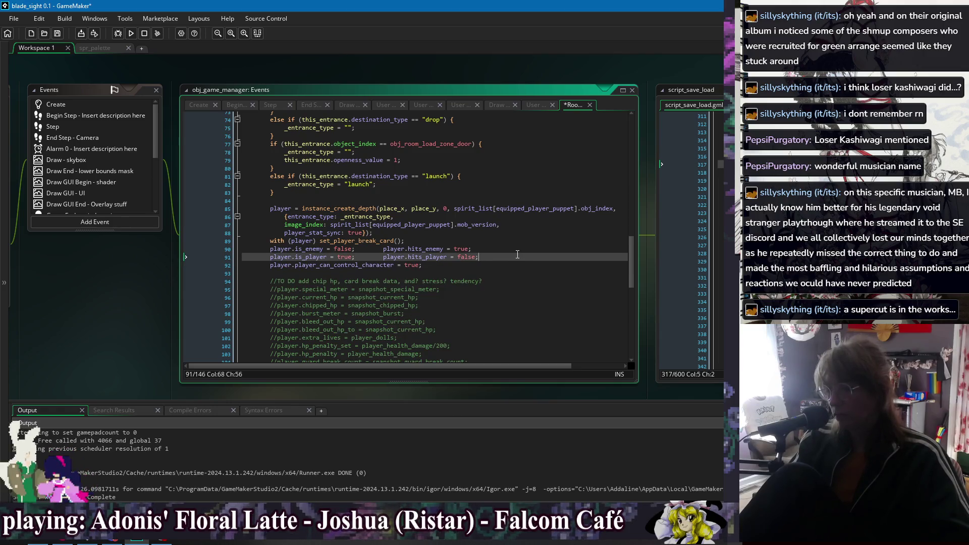
Step: Bring obj_game_manager's windows into view through the open-windows list
{"action": "right_click", "coordinate": [256, 69]}
{"action": "mouse_move", "coordinate": [265, 84]}
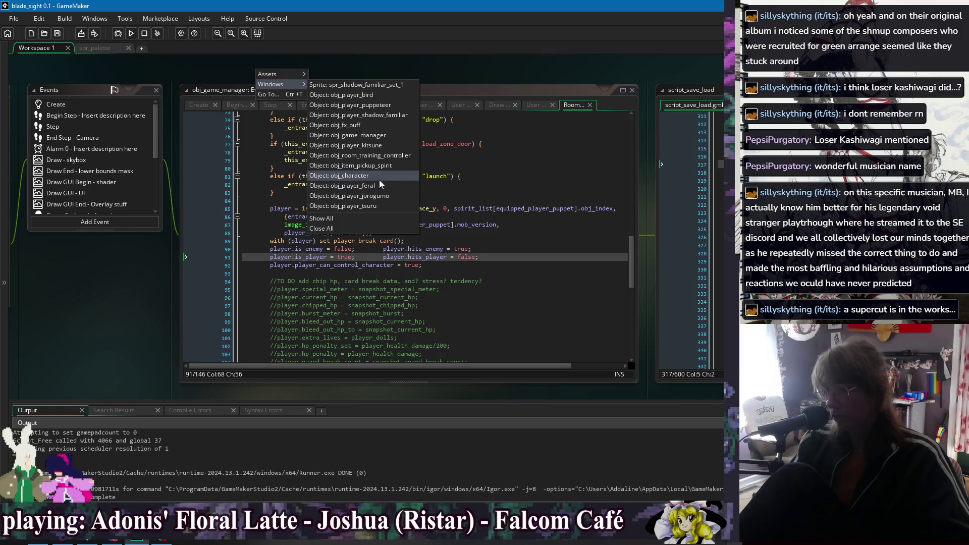
{"action": "left_click", "coordinate": [382, 134]}
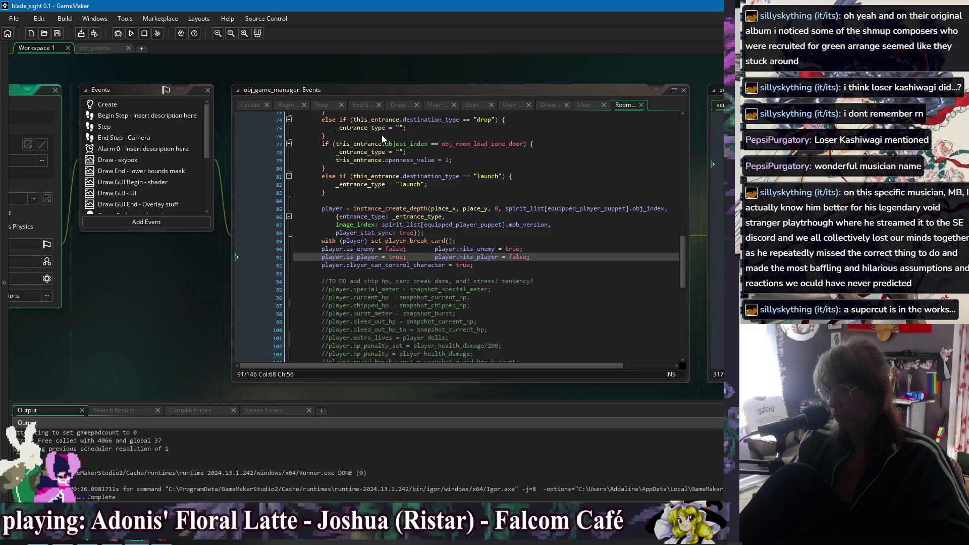
{"action": "right_click", "coordinate": [238, 286]}
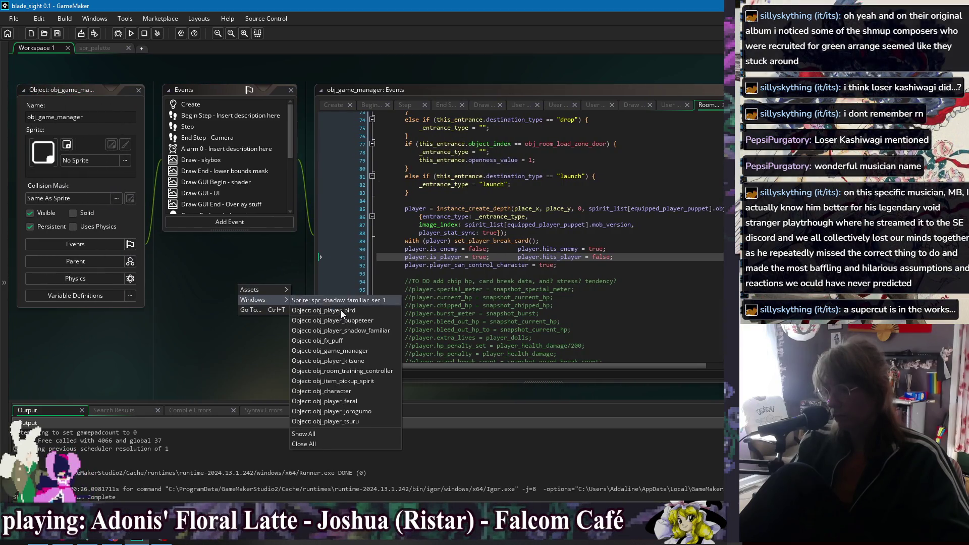
Step: Paste the girlfriend-spawn if-block after extra_lives in obj_character, outdent it, prefix equipped_gf with manager., and save
{"action": "left_click", "coordinate": [354, 394]}
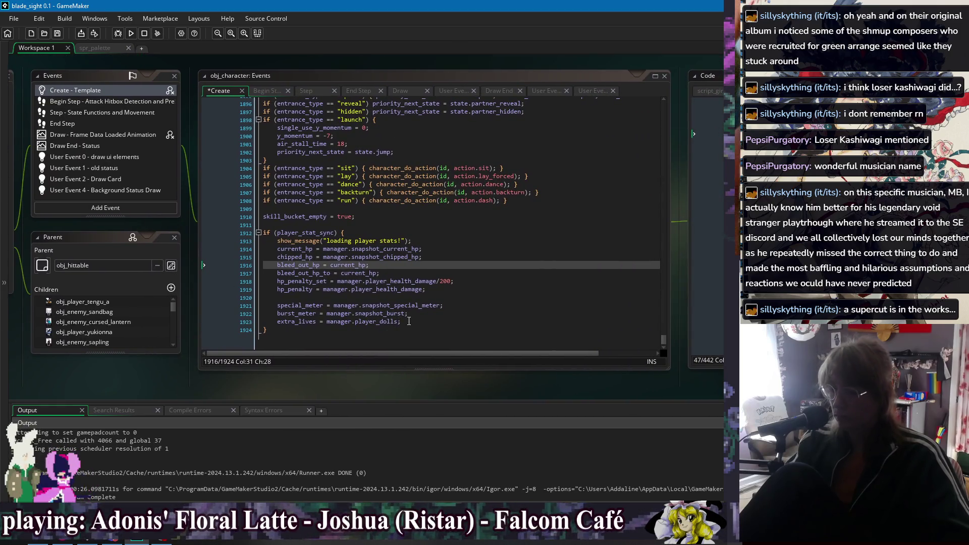
{"action": "left_click", "coordinate": [401, 321]}
{"action": "key", "text": "Return"}
{"action": "key", "text": "Return"}
{"action": "key", "text": "ctrl+v"}
{"action": "key", "text": "shift+Up"}
{"action": "key", "text": "shift+Up"}
{"action": "key", "text": "shift+Up"}
{"action": "key", "text": "shift+Home"}
{"action": "key", "text": "shift+Tab"}
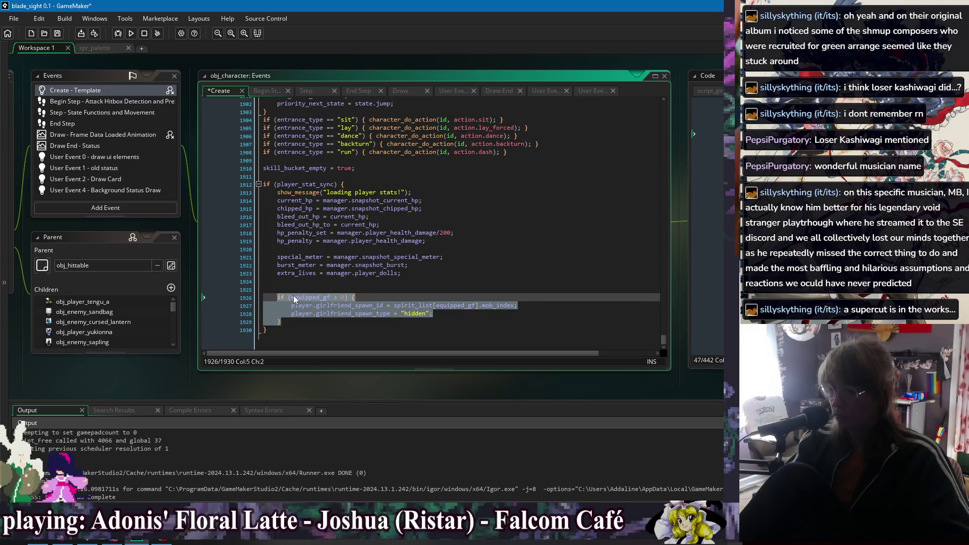
{"action": "left_click", "coordinate": [295, 298]}
{"action": "type", "text": "manager."}
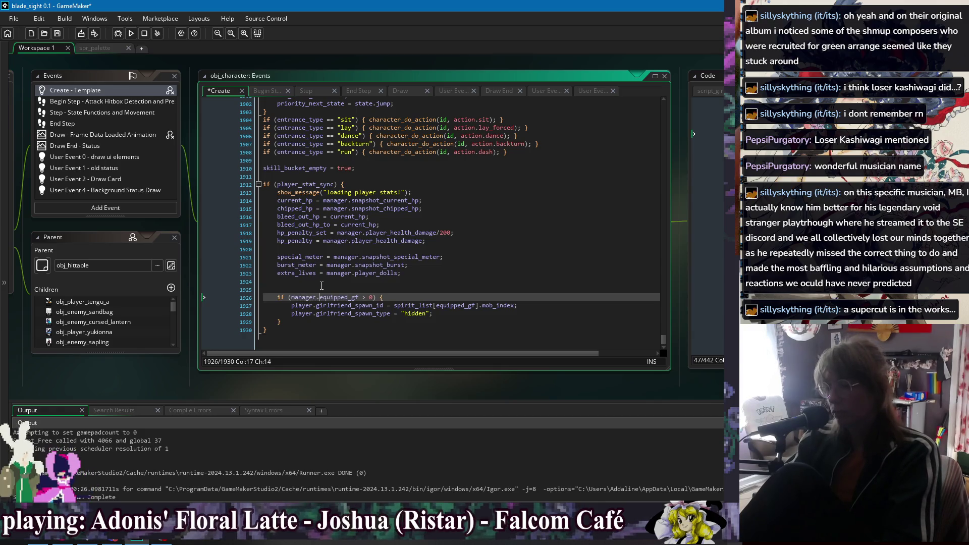
{"action": "key", "text": "ctrl+s"}
Step: Replace the spawn lines' player prefixes with manager. on equipped_gf and spirit_list
{"action": "double_click", "coordinate": [299, 305]}
{"action": "key", "text": "Delete"}
{"action": "key", "text": "Delete"}
{"action": "double_click", "coordinate": [299, 313]}
{"action": "key", "text": "Delete"}
{"action": "key", "text": "Delete"}
{"action": "left_click", "coordinate": [293, 298]}
{"action": "left_click_drag", "start_coordinate": [293, 298], "coordinate": [323, 303]}
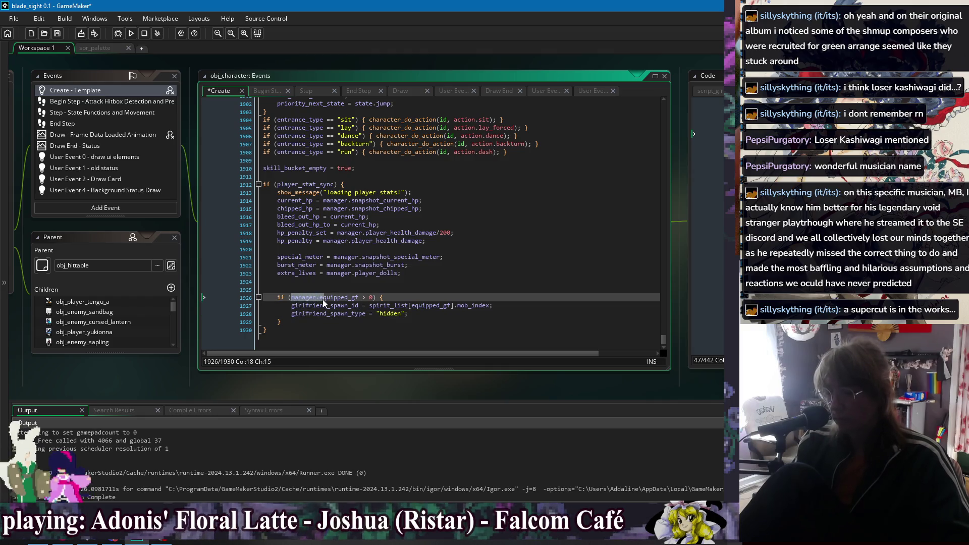
{"action": "key", "text": "ctrl+c"}
{"action": "left_click", "coordinate": [414, 306]}
{"action": "key", "text": "ctrl+v"}
{"action": "left_click", "coordinate": [369, 306]}
{"action": "key", "text": "ctrl+v"}
Step: Remove the blank line before the if-block and save obj_character
{"action": "left_click", "coordinate": [458, 279]}
{"action": "key", "text": "Delete"}
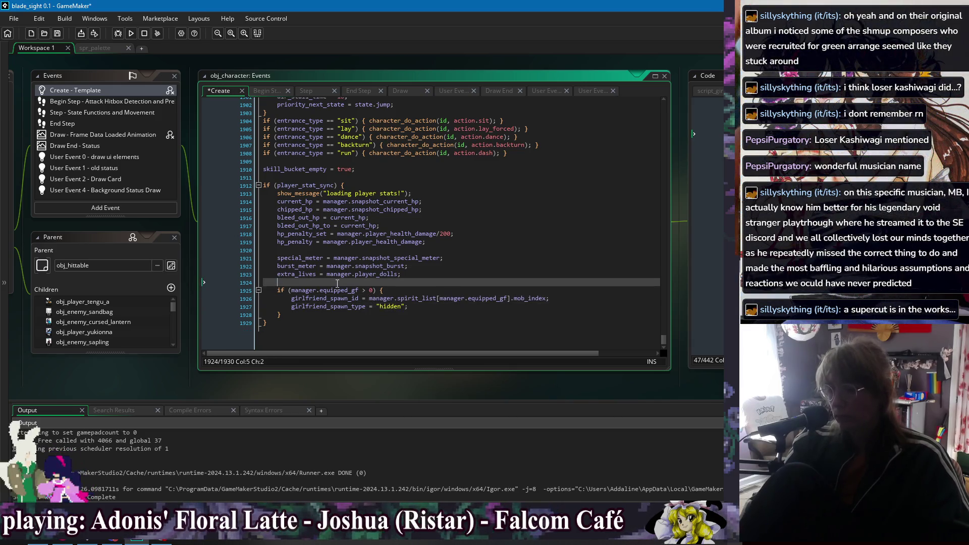
{"action": "key", "text": "BackSpace"}
{"action": "key", "text": "ctrl+s"}
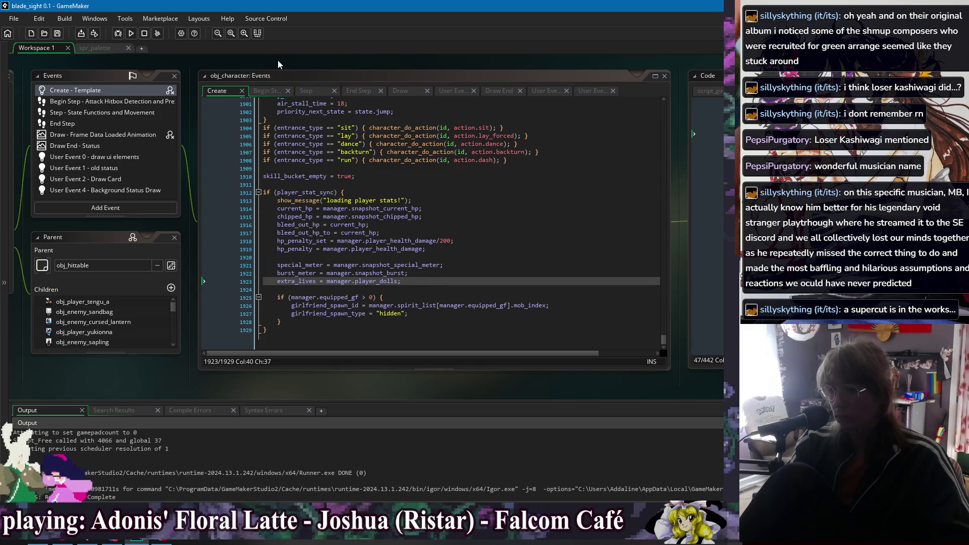
Step: Select the pasted girlfriend-spawn block and delete it from obj_character's Create code
{"action": "right_click", "coordinate": [278, 59]}
{"action": "mouse_move", "coordinate": [293, 76]}
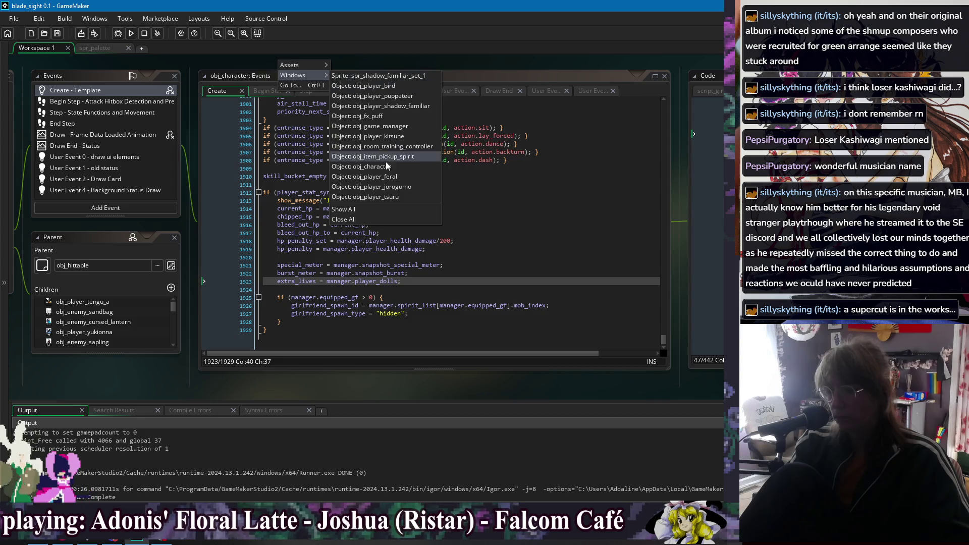
{"action": "key", "text": "Escape"}
{"action": "left_click", "coordinate": [373, 289]}
{"action": "left_click", "coordinate": [399, 321]}
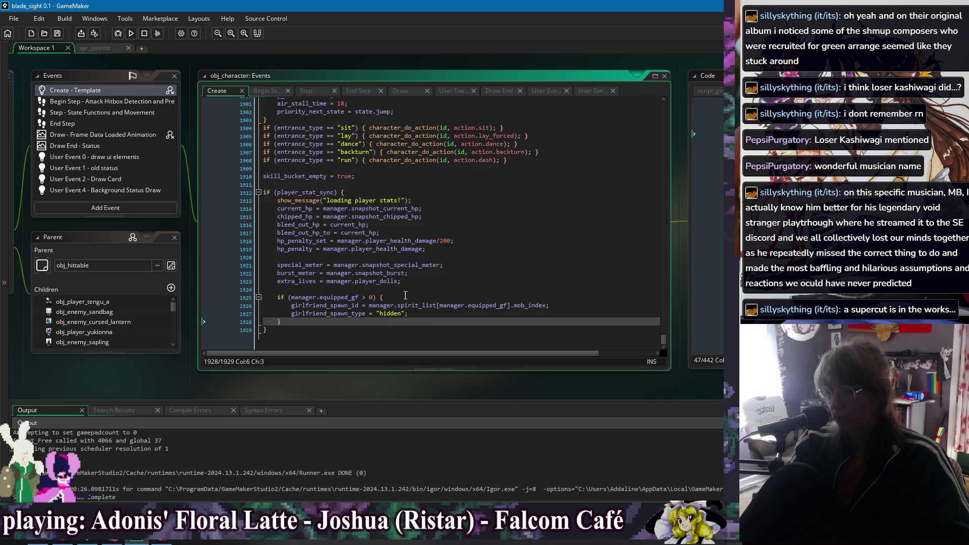
{"action": "left_click", "coordinate": [283, 184]}
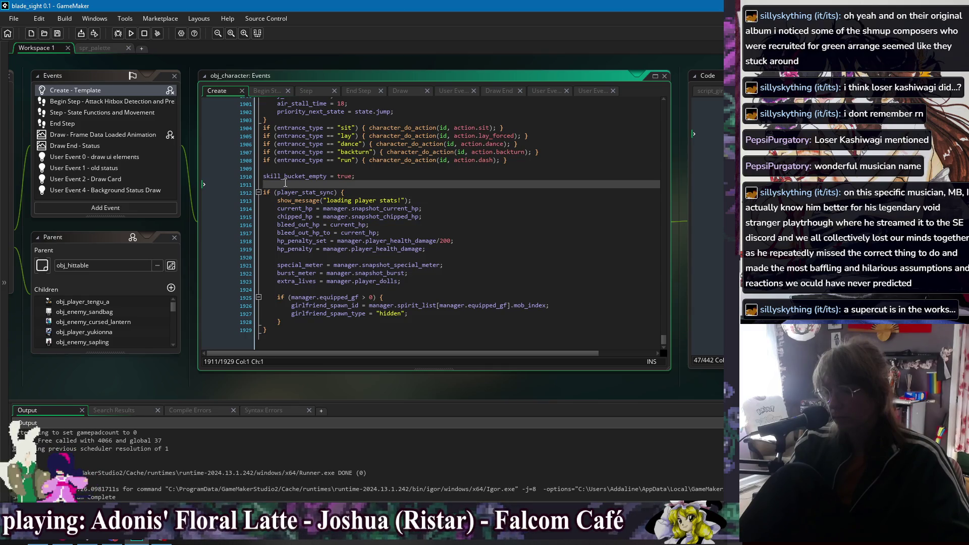
{"action": "left_click", "coordinate": [285, 323]}
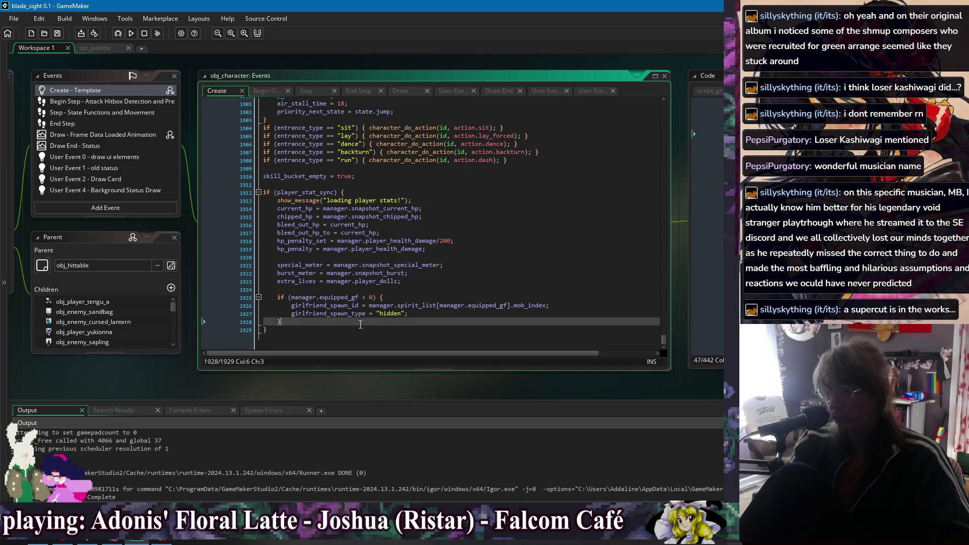
{"action": "left_click_drag", "start_coordinate": [361, 325], "coordinate": [414, 283]}
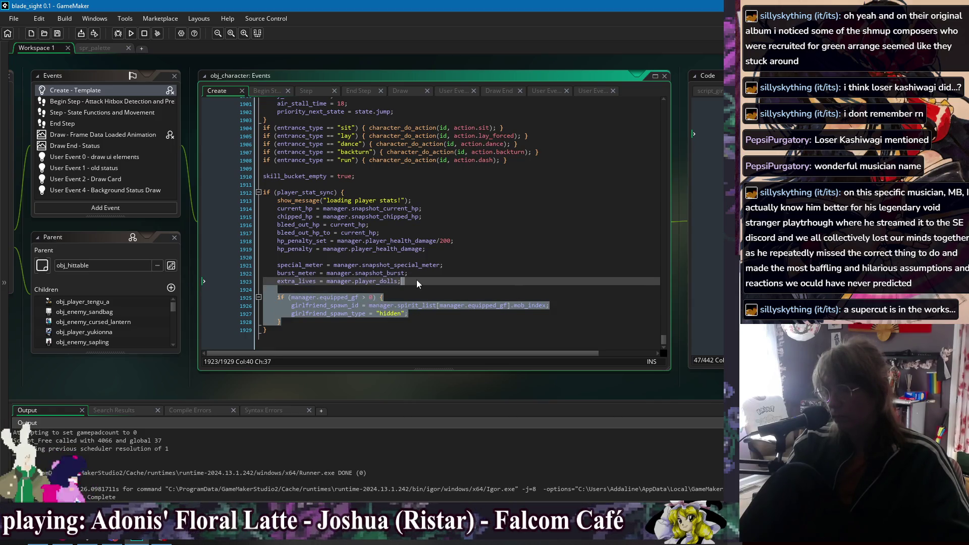
{"action": "key", "text": "Delete"}
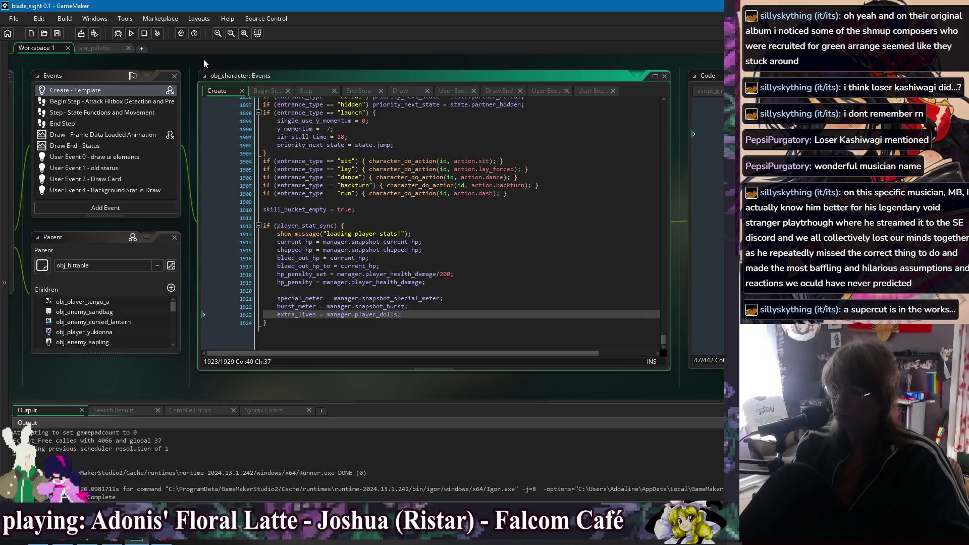
Step: Switch back to obj_game_manager's code and jump to the hide_players_weapon function definition
{"action": "right_click", "coordinate": [204, 59]}
{"action": "mouse_move", "coordinate": [227, 74]}
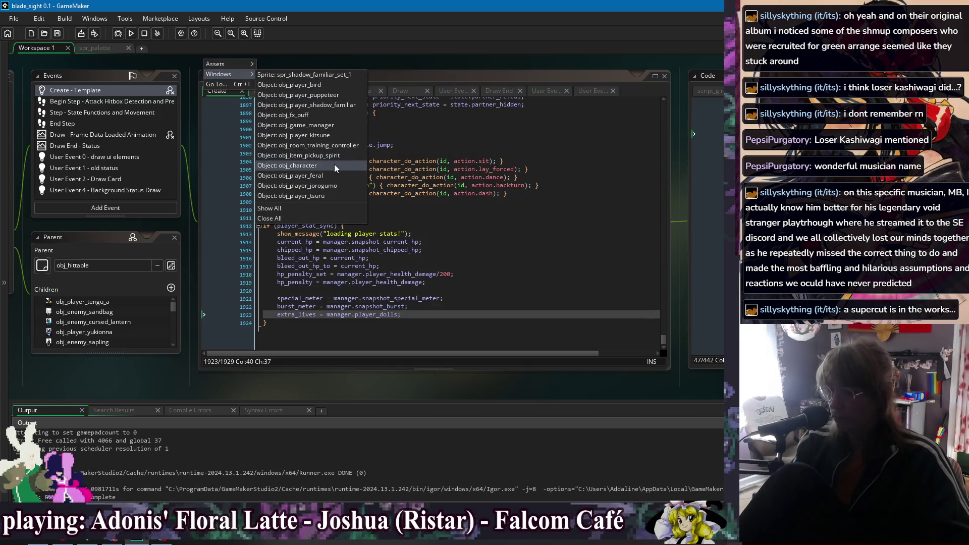
{"action": "left_click", "coordinate": [335, 126]}
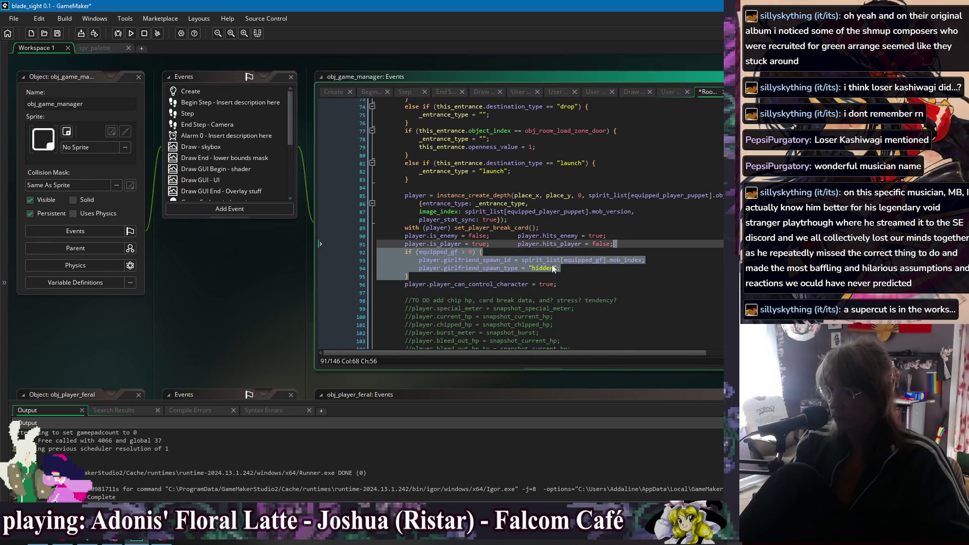
{"action": "left_click", "coordinate": [641, 278]}
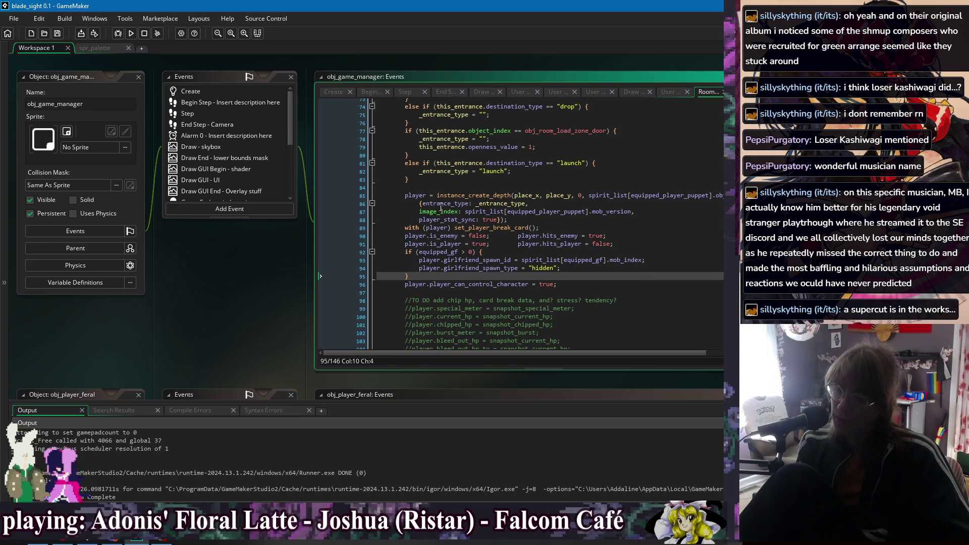
{"action": "left_click_drag", "start_coordinate": [252, 291], "coordinate": [146, 289]}
{"action": "scroll", "coordinate": [400, 248], "scroll_direction": "down", "scroll_amount": 4}
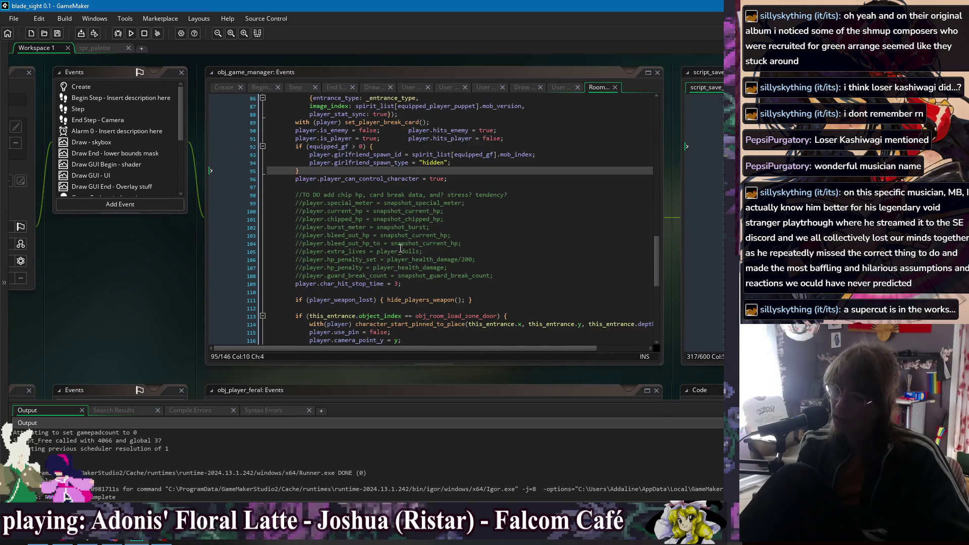
{"action": "scroll", "coordinate": [400, 248], "scroll_direction": "down", "scroll_amount": 4}
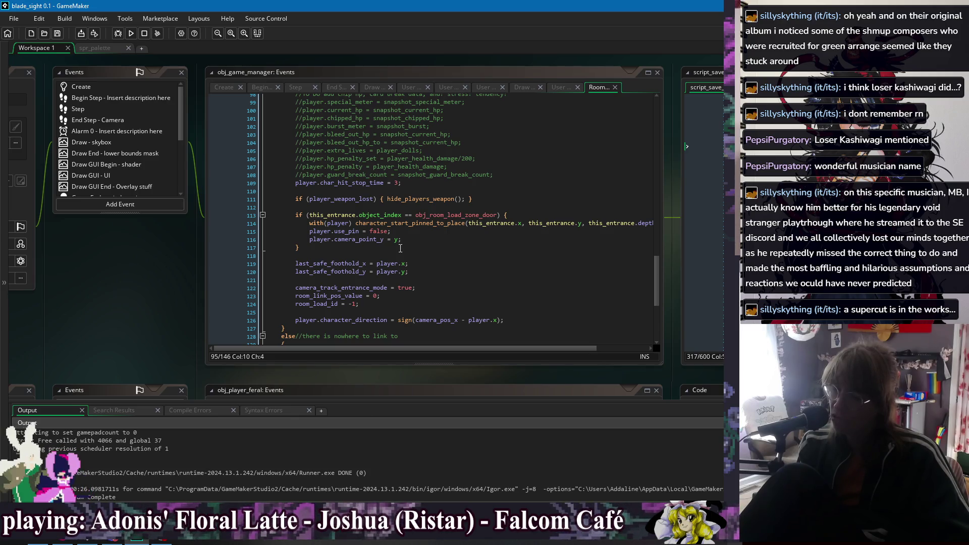
{"action": "scroll", "coordinate": [401, 249], "scroll_direction": "up", "scroll_amount": 2}
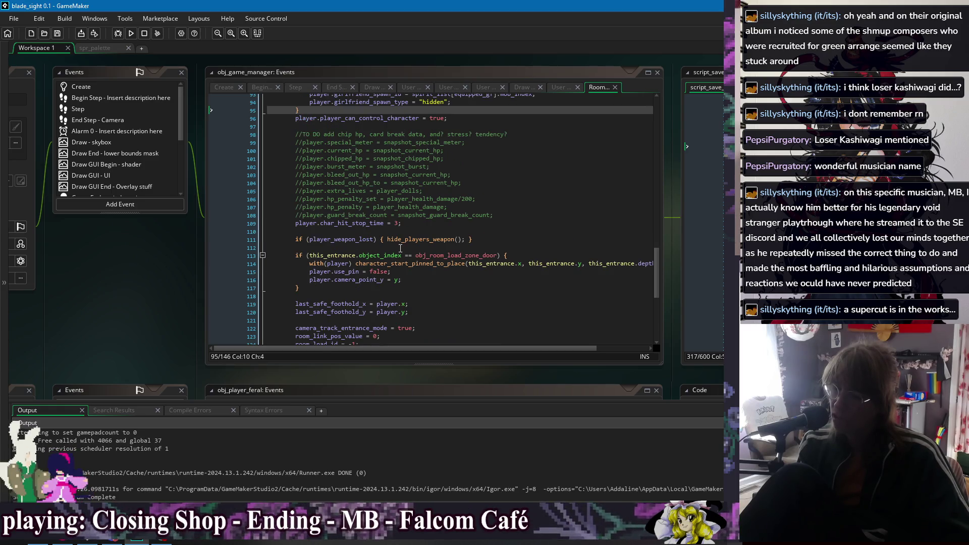
{"action": "middle_click", "coordinate": [413, 241]}
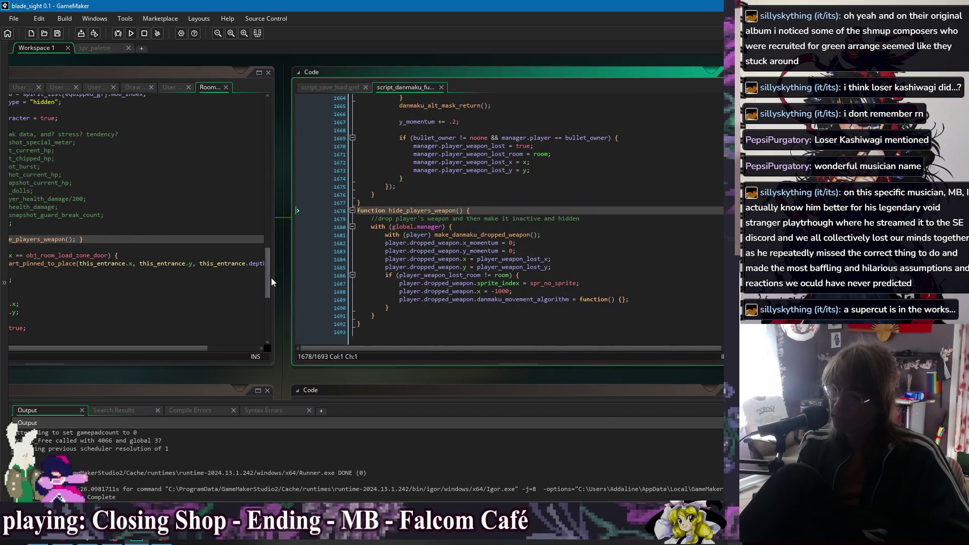
Step: Return to the Room event's line after the door-entrance with(player) block, then check the open-windows list
{"action": "mouse_move", "coordinate": [282, 286]}
{"action": "left_mouse_down"}
{"action": "mouse_move", "coordinate": [310, 318]}
{"action": "mouse_move", "coordinate": [634, 237]}
{"action": "mouse_move", "coordinate": [625, 303]}
{"action": "left_mouse_up"}
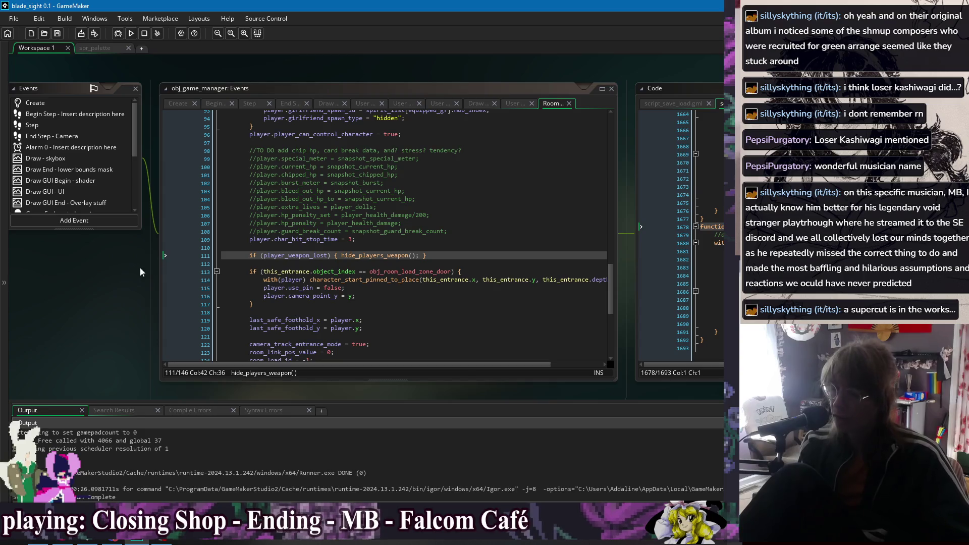
{"action": "left_click_drag", "start_coordinate": [131, 333], "coordinate": [68, 333]}
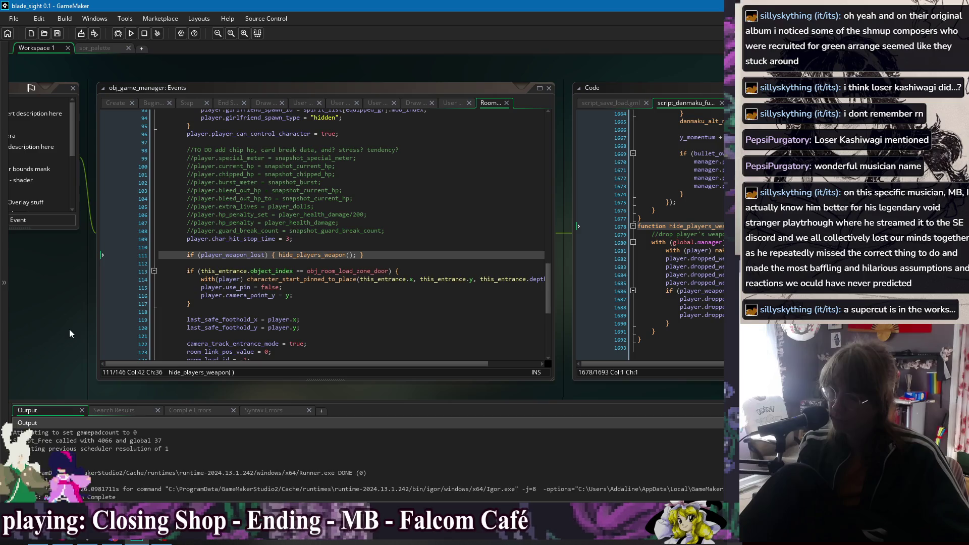
{"action": "scroll", "coordinate": [305, 276], "scroll_direction": "down", "scroll_amount": 2}
{"action": "left_click", "coordinate": [338, 255]}
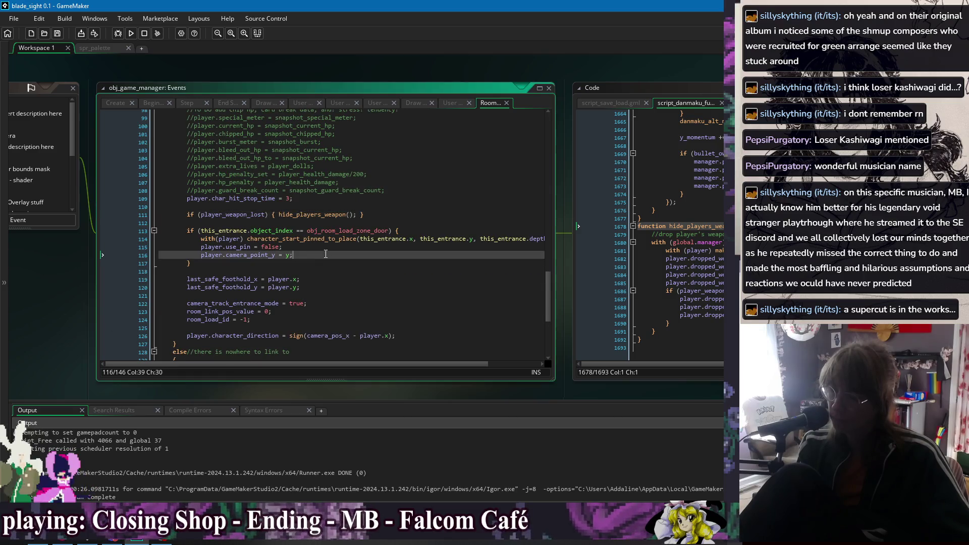
{"action": "left_click", "coordinate": [337, 271]}
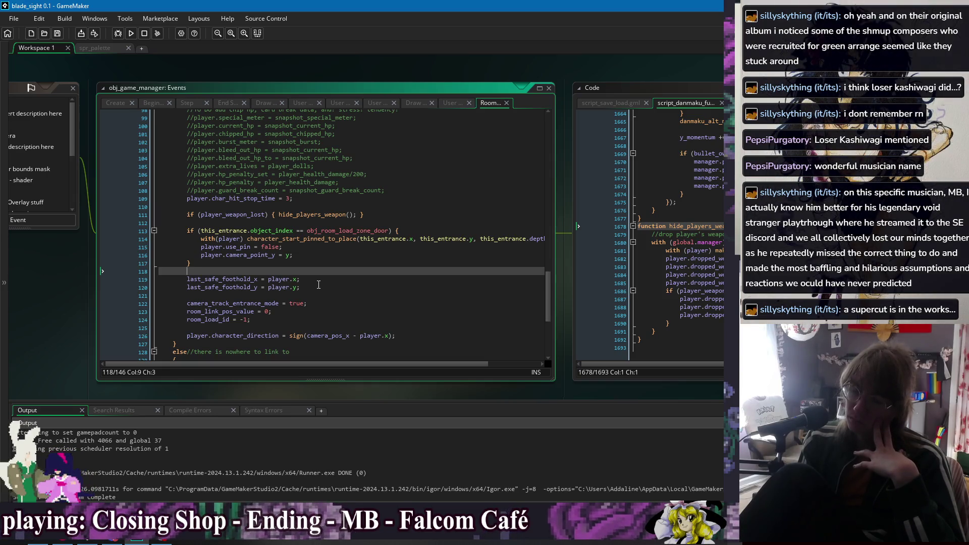
{"action": "scroll", "coordinate": [318, 286], "scroll_direction": "up", "scroll_amount": 3}
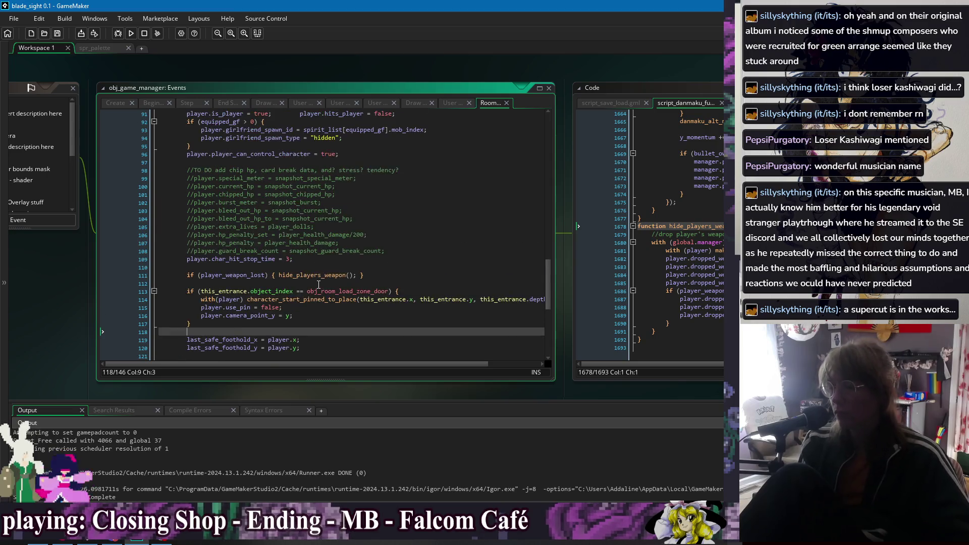
{"action": "right_click", "coordinate": [39, 259]}
{"action": "mouse_move", "coordinate": [51, 273]}
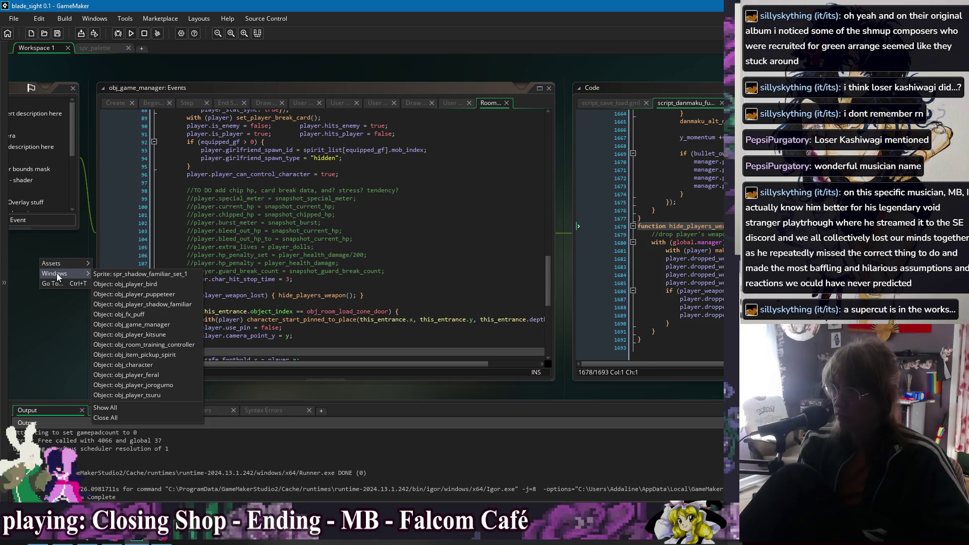
{"action": "left_click", "coordinate": [49, 249]}
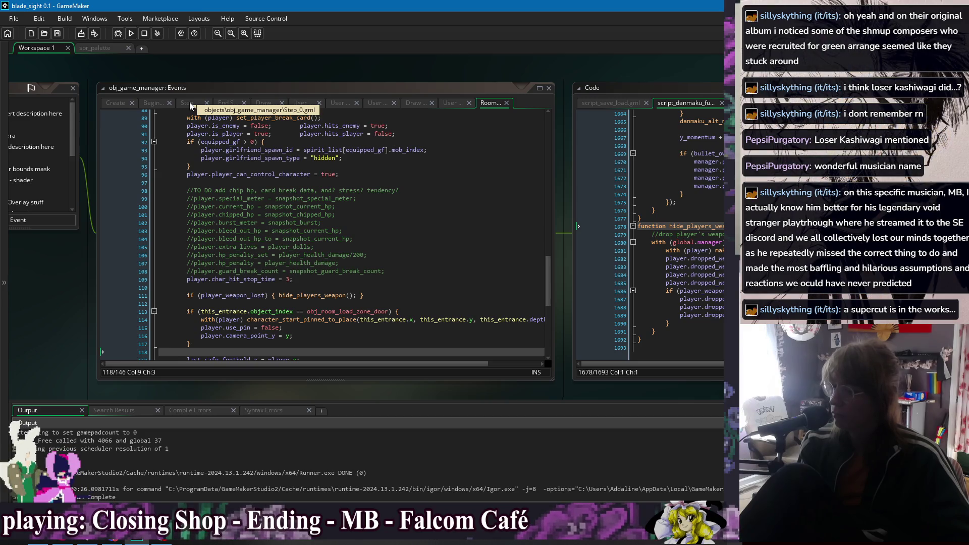
Step: Select the snapshot assignment lines 546–561 in obj_game_manager's Begin Step
{"action": "left_click", "coordinate": [190, 104]}
{"action": "left_click", "coordinate": [153, 103]}
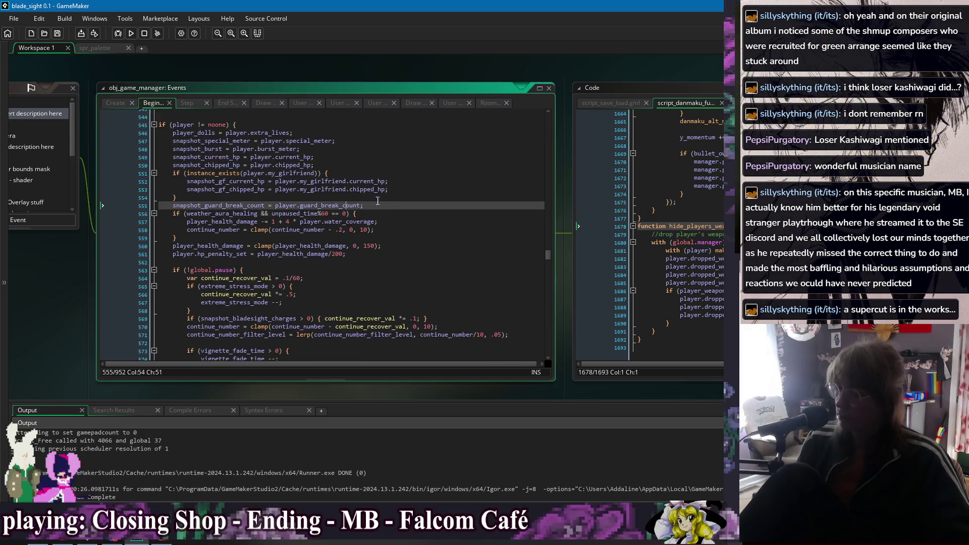
{"action": "left_click", "coordinate": [423, 189]}
{"action": "left_click", "coordinate": [423, 236]}
{"action": "left_click", "coordinate": [429, 250]}
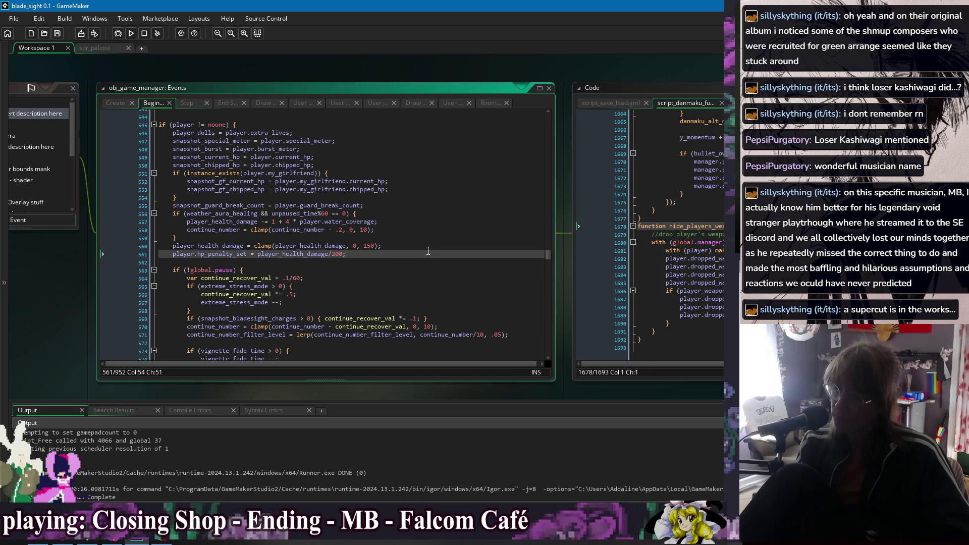
{"action": "double_click", "coordinate": [183, 133]}
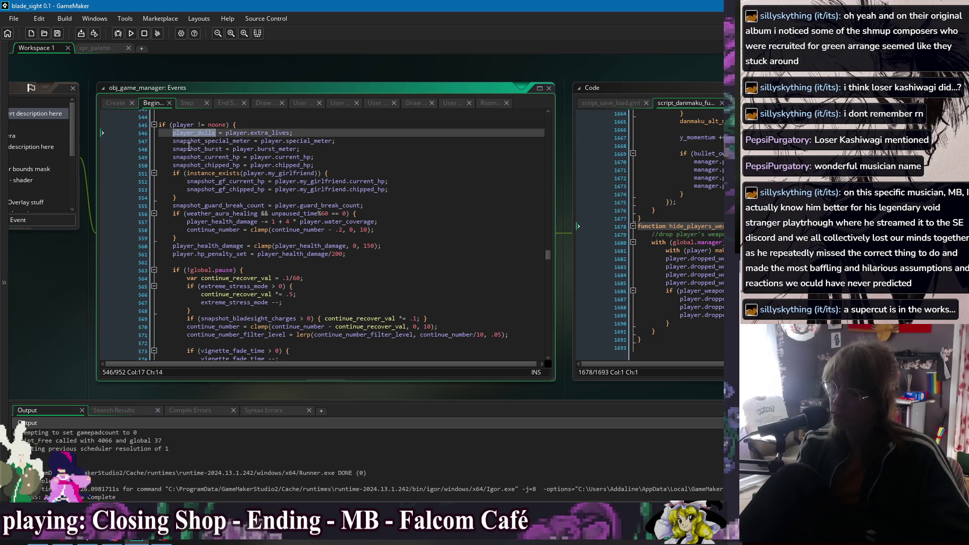
{"action": "left_click", "coordinate": [216, 173]}
{"action": "left_click", "coordinate": [214, 190]}
{"action": "left_click", "coordinate": [211, 213]}
{"action": "left_click", "coordinate": [208, 254]}
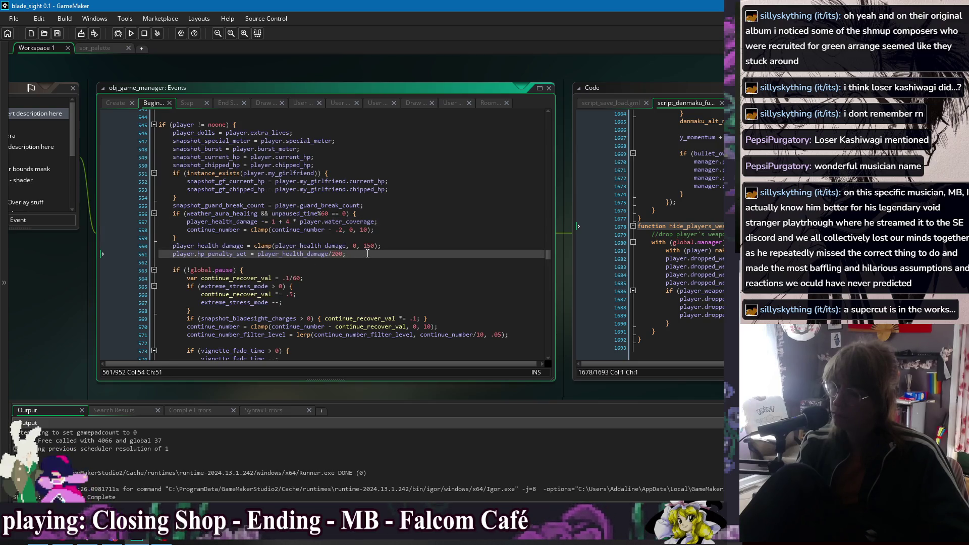
{"action": "left_click_drag", "start_coordinate": [367, 254], "coordinate": [159, 132]}
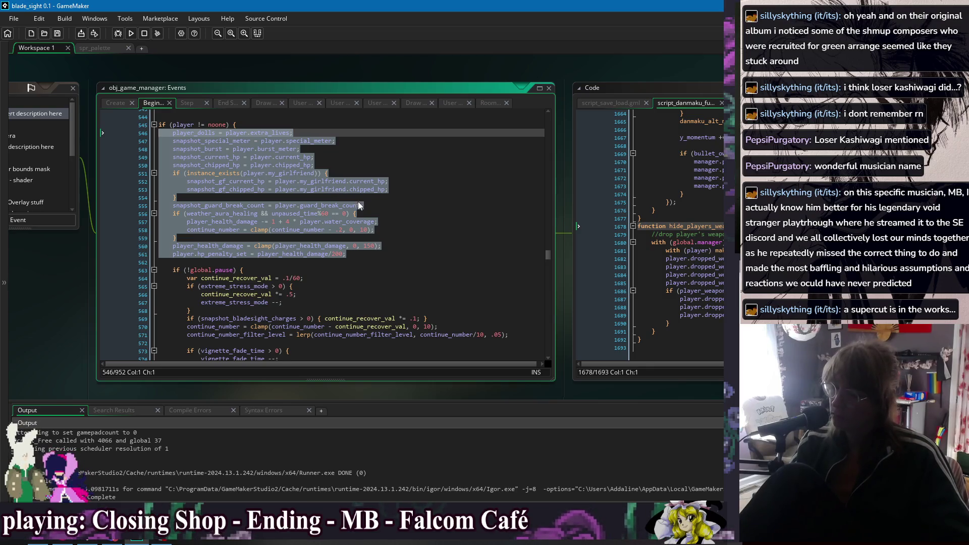
Step: Comment out the selected lines, player_dolls through hp_penalty_set, with Comment Selection
{"action": "scroll", "coordinate": [360, 205], "scroll_direction": "down", "scroll_amount": 7}
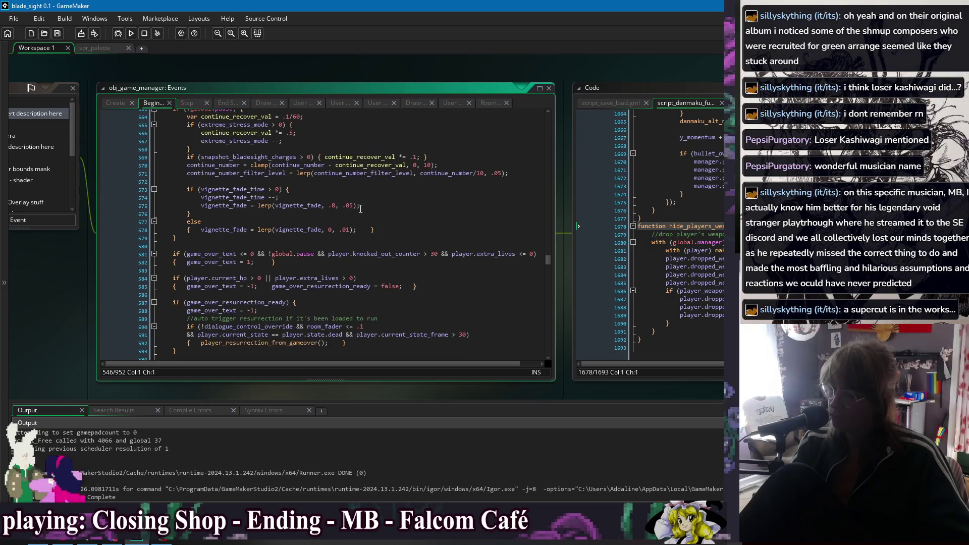
{"action": "scroll", "coordinate": [360, 209], "scroll_direction": "up", "scroll_amount": 3}
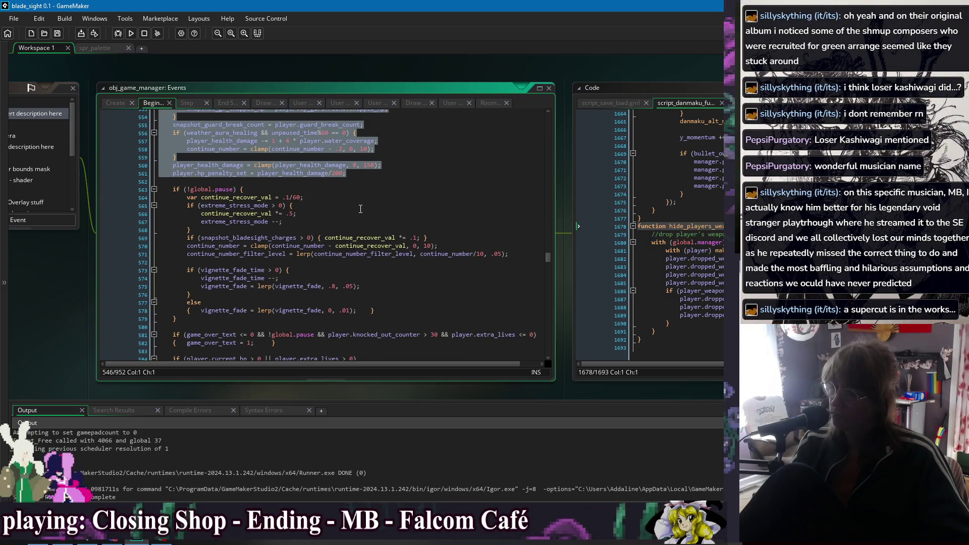
{"action": "scroll", "coordinate": [361, 209], "scroll_direction": "up", "scroll_amount": 4}
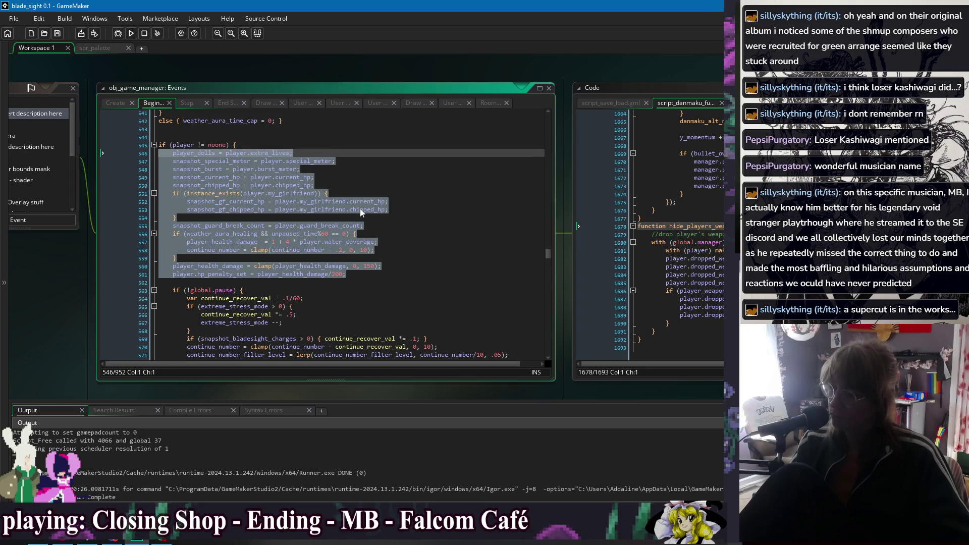
{"action": "key", "text": "Delete"}
{"action": "key", "text": "ctrl+z"}
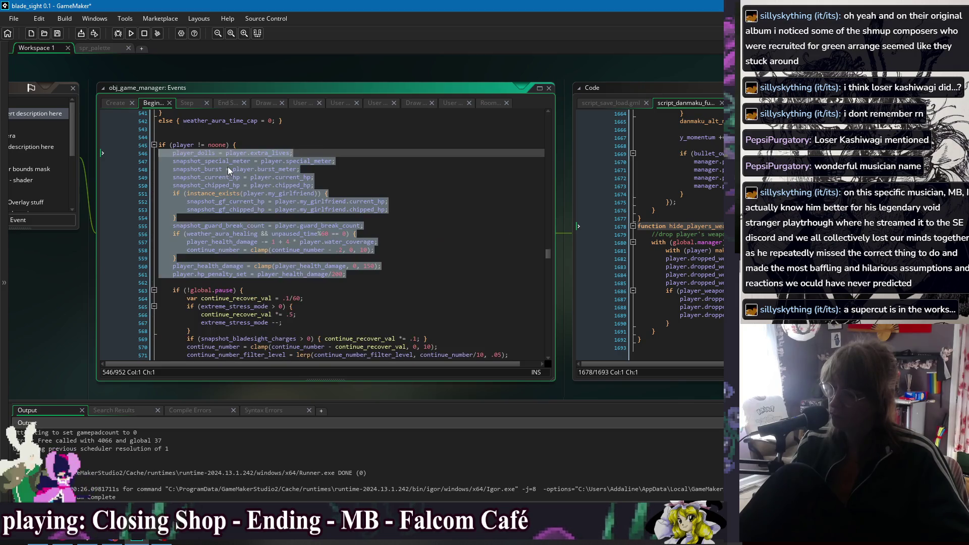
{"action": "right_click", "coordinate": [229, 167]}
{"action": "left_click", "coordinate": [278, 242]}
{"action": "left_click", "coordinate": [413, 203]}
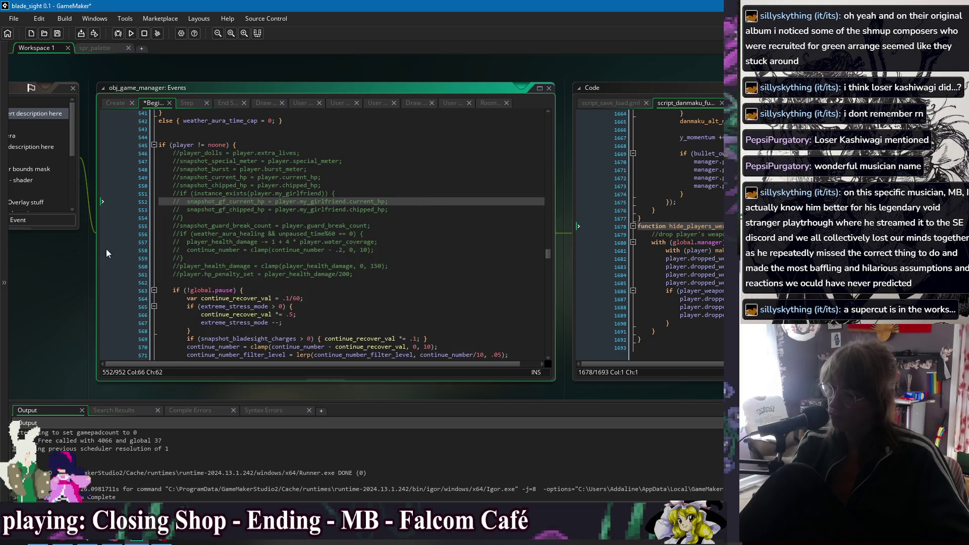
{"action": "right_click", "coordinate": [64, 270]}
Step: Open obj_character's End Step code at its last line
{"action": "mouse_move", "coordinate": [93, 285]}
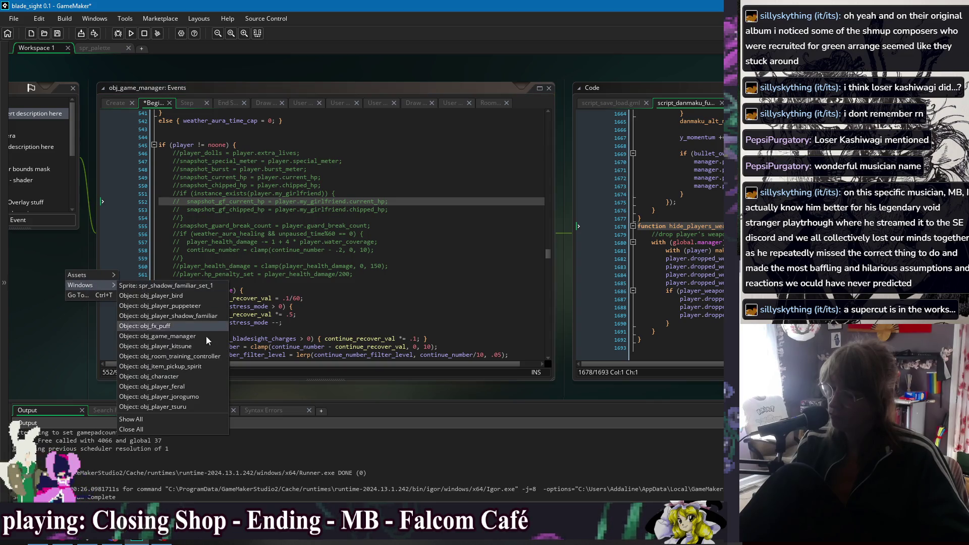
{"action": "left_click", "coordinate": [193, 378]}
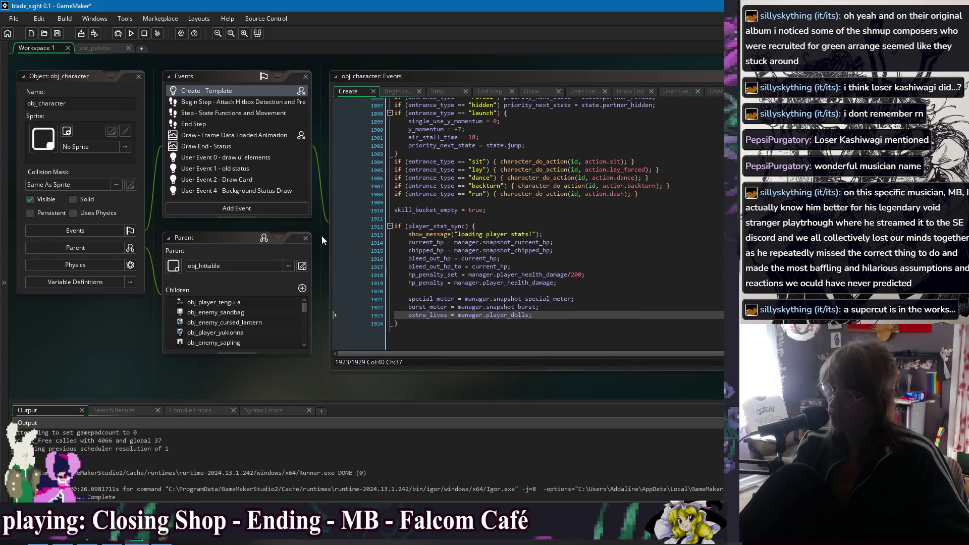
{"action": "left_click", "coordinate": [361, 126]}
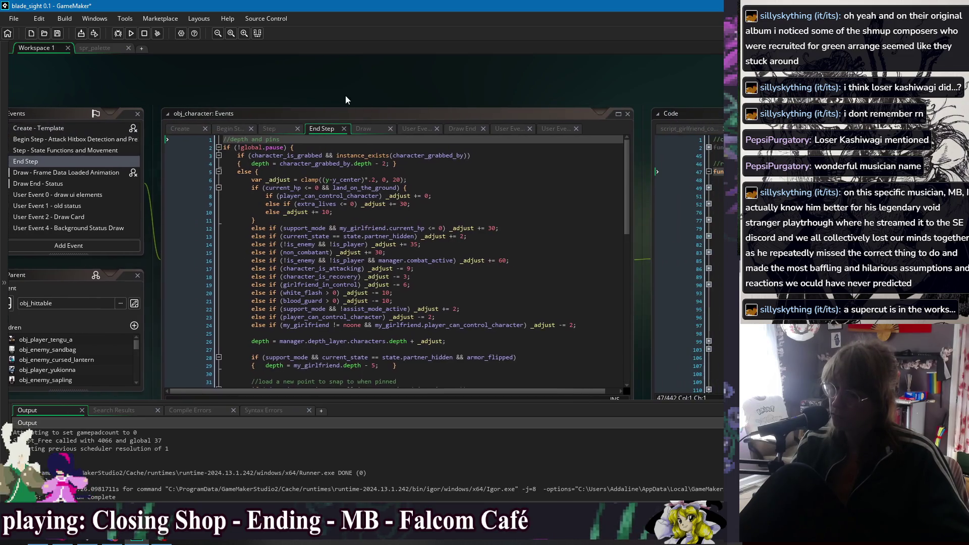
{"action": "left_click_drag", "start_coordinate": [633, 200], "coordinate": [634, 355]}
{"action": "left_click", "coordinate": [349, 376]}
Step: Append an if (player_stat_sync) { block with the pasted snapshot lines, fix indentation, and save
{"action": "key", "text": "Return"}
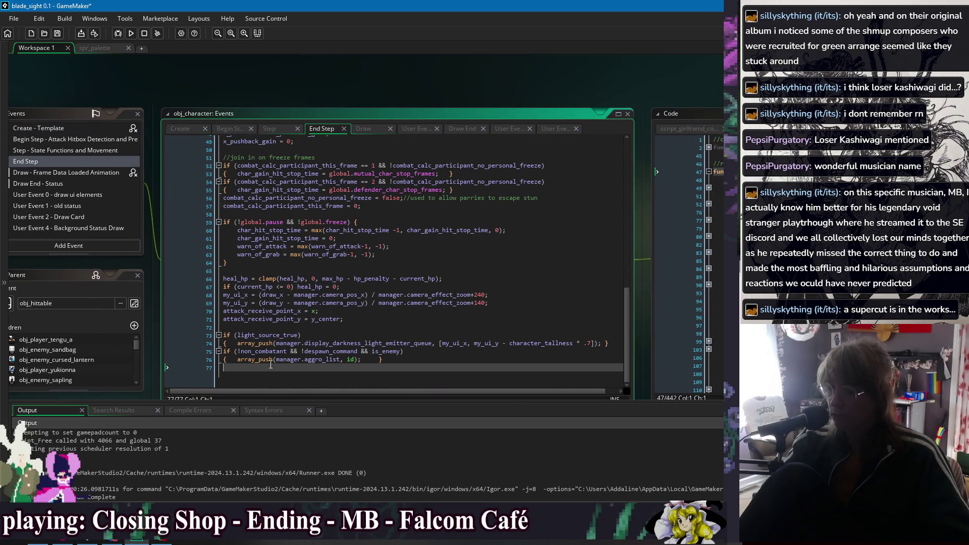
{"action": "type", "text": "if (p"}
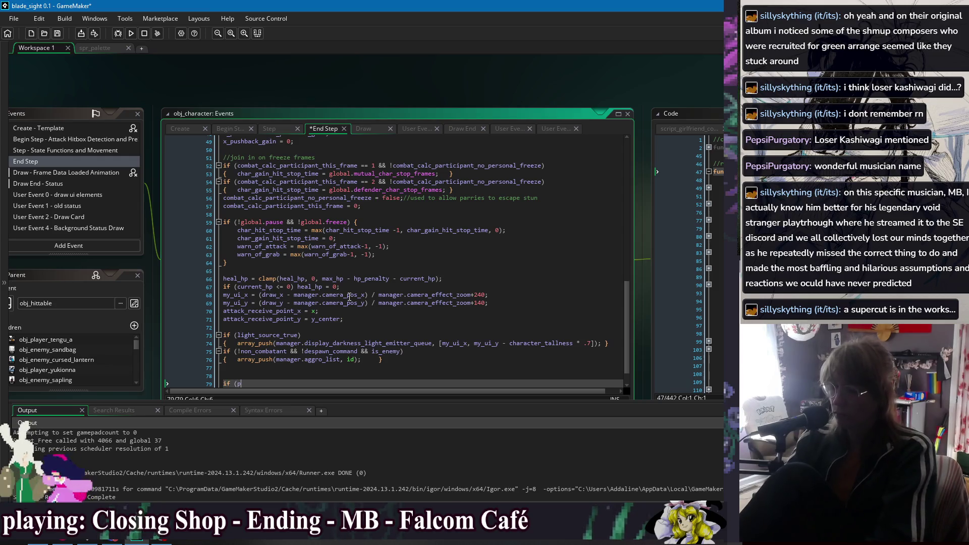
{"action": "type", "text": "layer_stat"}
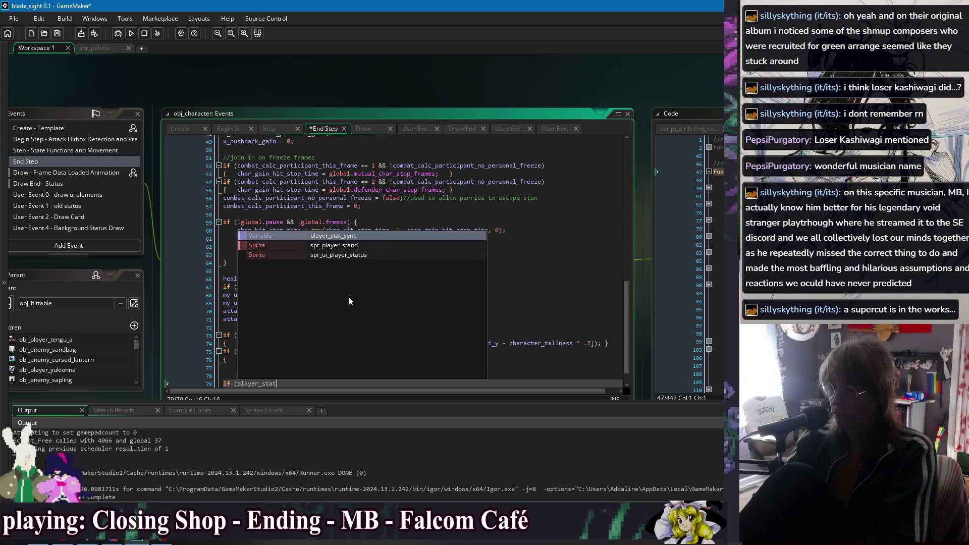
{"action": "type", "text": "_sync) {"}
{"action": "key", "text": "Return"}
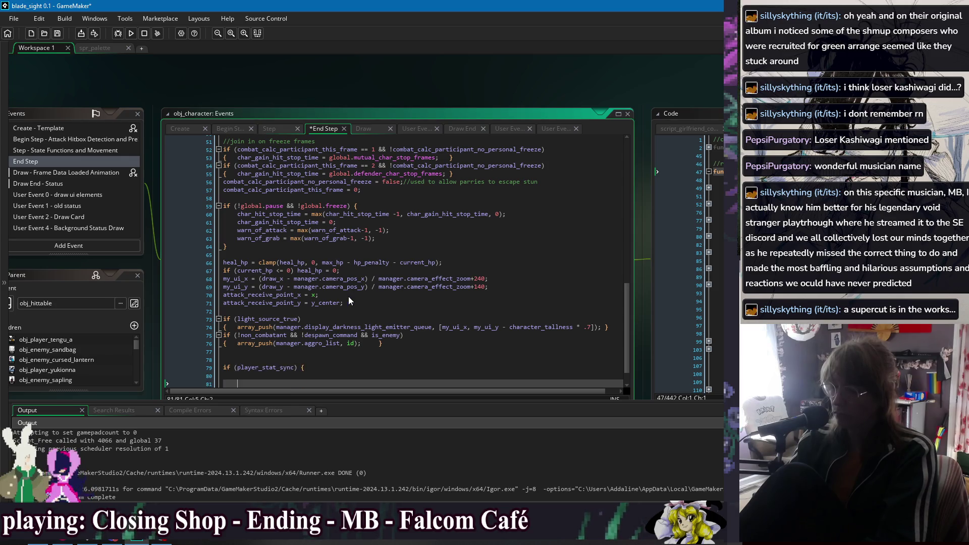
{"action": "type", "text": "player_dolls = player.extra_lives;     snapshot_special_meter = player.special_meter;     snapshot_burst = player.burst_meter;     snapshot_current_hp = player.current_hp;     snapshot_chipped_hp = player.chipped_hp;     if (instance_exists(player.my_girlfriend)) {         snapshot_gf_current_hp = player.my_girlfriend.current_hp;         snapshot_gf_chipped_hp = player.my_girlfriend.chipped_hp;     }     snapshot_guard_break_count = player.guard_break_count;     if (weather_aura_healing && unpaused_time%60 == 0) {         player_health_damage -= 1 + 4 * player.water_coverage;         continue_number = clamp(continue_number - .2, 0, 10);     }     player_health_damage = clamp(player_health_damage, 0, 150);     player.hp_penalty_set = player_health_damage/200;"}
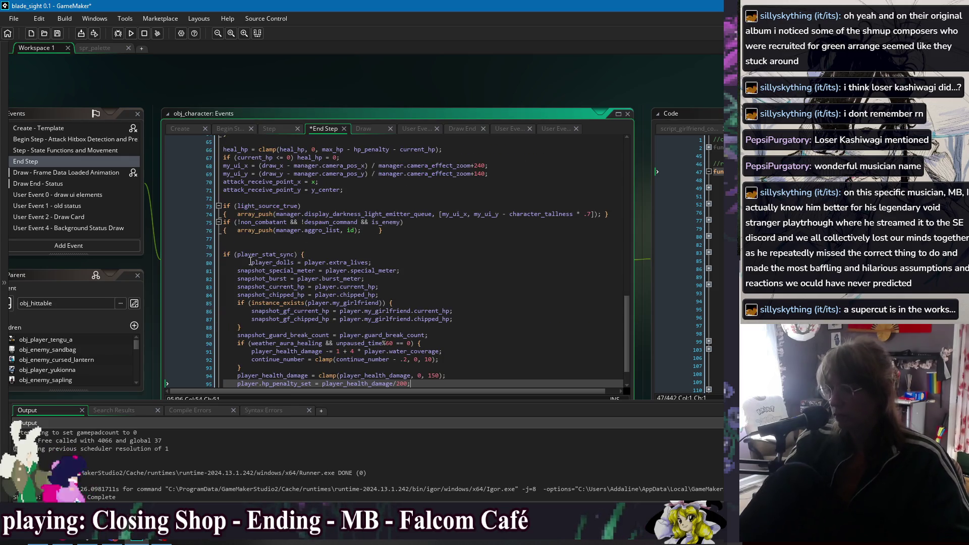
{"action": "left_click", "coordinate": [251, 262]}
{"action": "key", "text": "BackSpace"}
{"action": "left_click", "coordinate": [335, 256]}
{"action": "key", "text": "ctrl+s"}
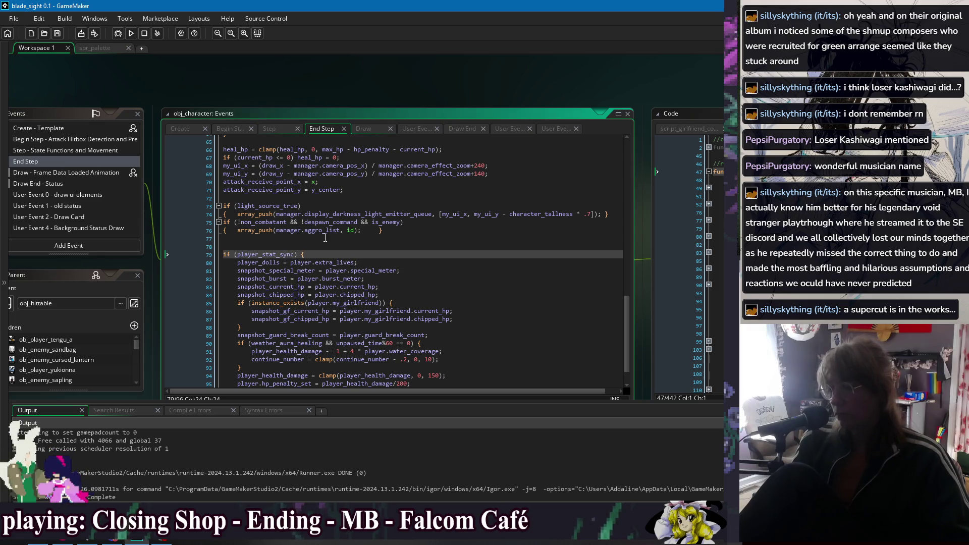
{"action": "scroll", "coordinate": [400, 209], "scroll_direction": "up", "scroll_amount": 2}
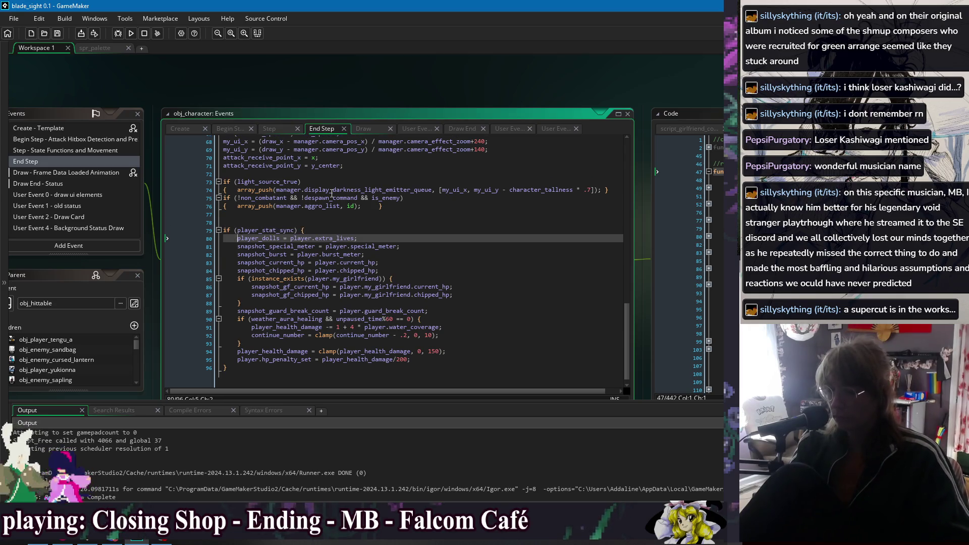
Step: Prefix the sync block's assignment lines, player_dolls through snapshot_guard_break_count, with manager
{"action": "key", "text": "Down"}
{"action": "key", "text": "Home"}
{"action": "scroll", "coordinate": [331, 193], "scroll_direction": "up", "scroll_amount": 1}
{"action": "type", "text": "manager."}
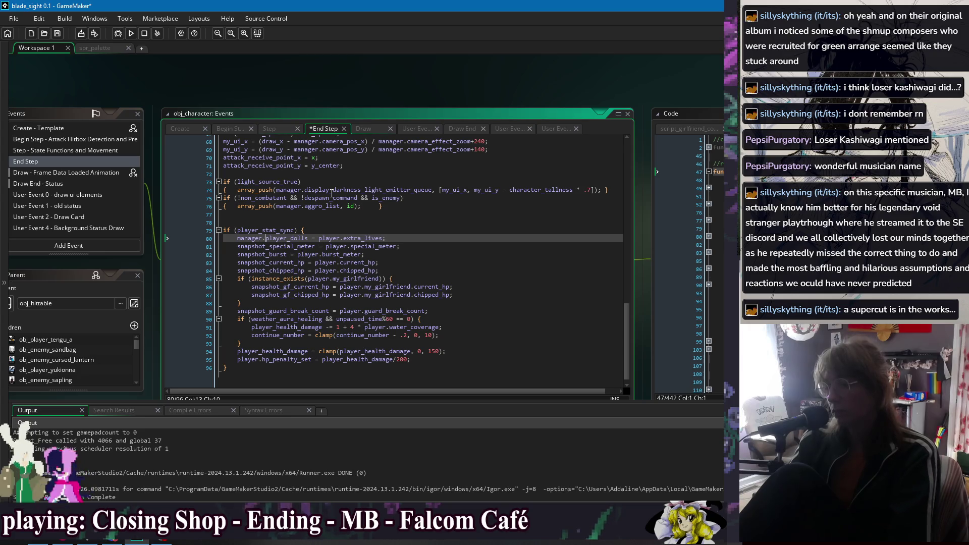
{"action": "left_click_drag", "start_coordinate": [266, 238], "coordinate": [240, 238]}
{"action": "key", "text": "ctrl+c"}
{"action": "key", "text": "Left"}
{"action": "left_click", "coordinate": [238, 247]}
{"action": "key", "text": "ctrl+v"}
{"action": "left_click", "coordinate": [237, 255]}
{"action": "key", "text": "ctrl+v"}
{"action": "left_click", "coordinate": [237, 263]}
{"action": "key", "text": "ctrl+v"}
{"action": "left_click", "coordinate": [238, 272]}
{"action": "key", "text": "ctrl+v"}
{"action": "left_click", "coordinate": [252, 287]}
{"action": "key", "text": "ctrl+v"}
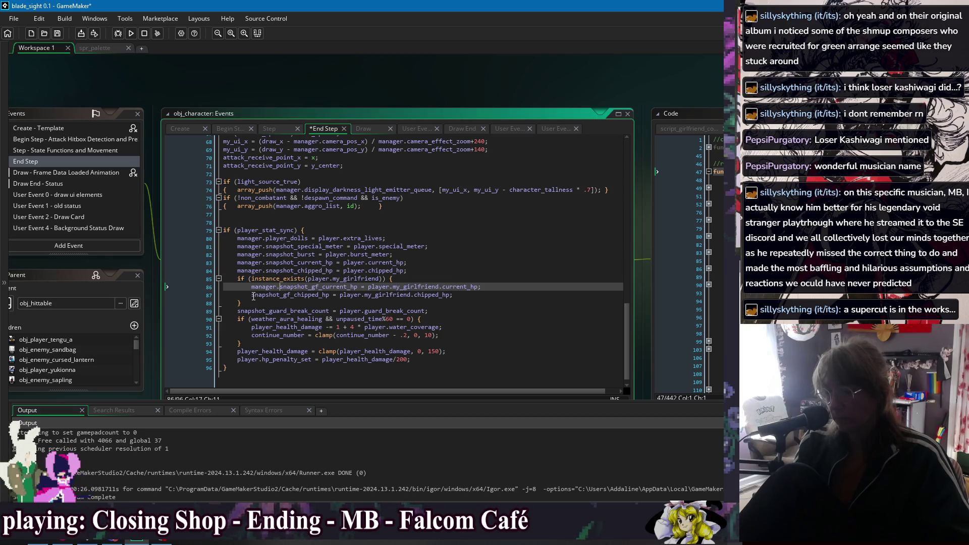
{"action": "left_click", "coordinate": [251, 295]}
{"action": "key", "text": "ctrl+v"}
{"action": "left_click", "coordinate": [237, 312]}
{"action": "key", "text": "ctrl+v"}
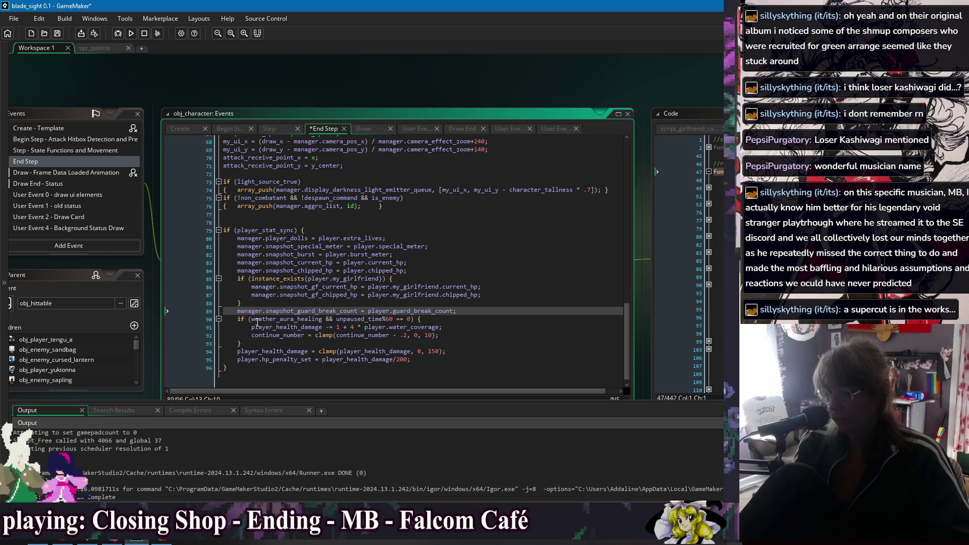
Step: Add manager. to weather_aura_healing, unpaused_time, player_health_damage, continue_number and the clamp references
{"action": "left_click", "coordinate": [251, 319]}
{"action": "key", "text": "ctrl+v"}
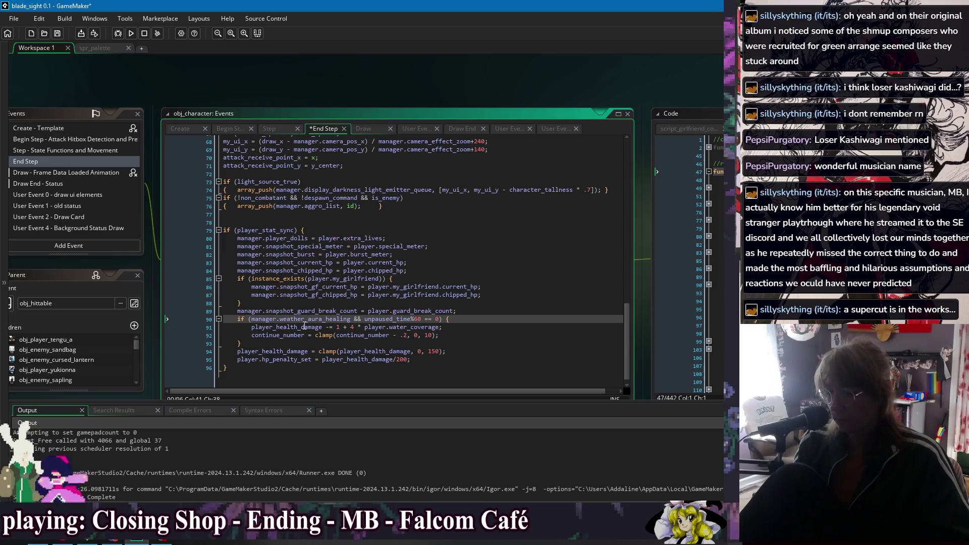
{"action": "type", "text": "manager."}
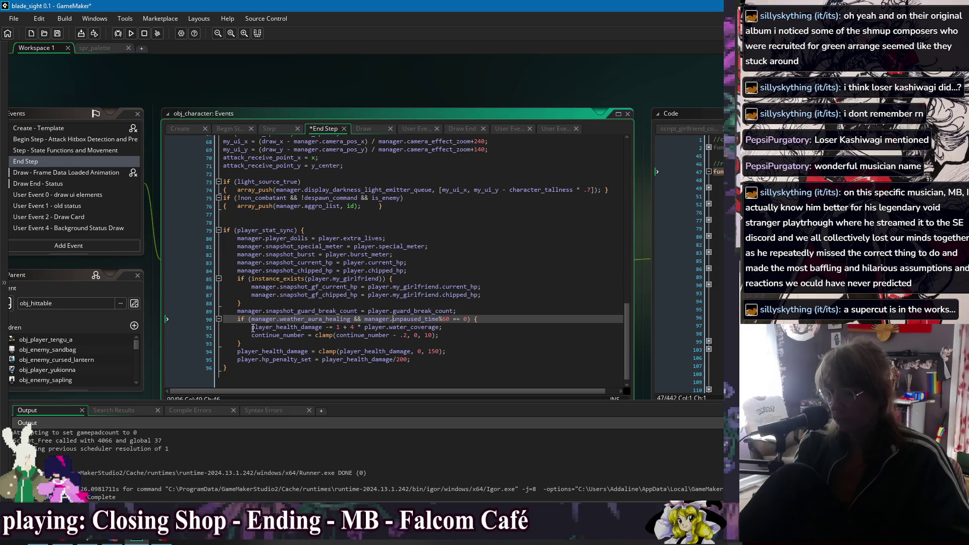
{"action": "left_click", "coordinate": [252, 328]}
{"action": "type", "text": "manager."}
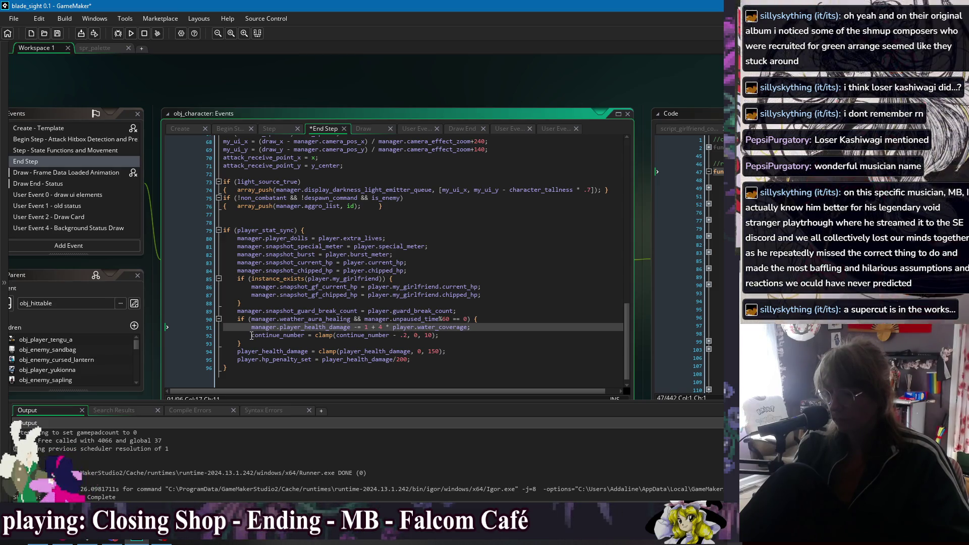
{"action": "left_click", "coordinate": [367, 337]}
{"action": "type", "text": "manager."}
{"action": "type", "text": "manager."}
{"action": "key", "text": "Down"}
{"action": "key", "text": "Down"}
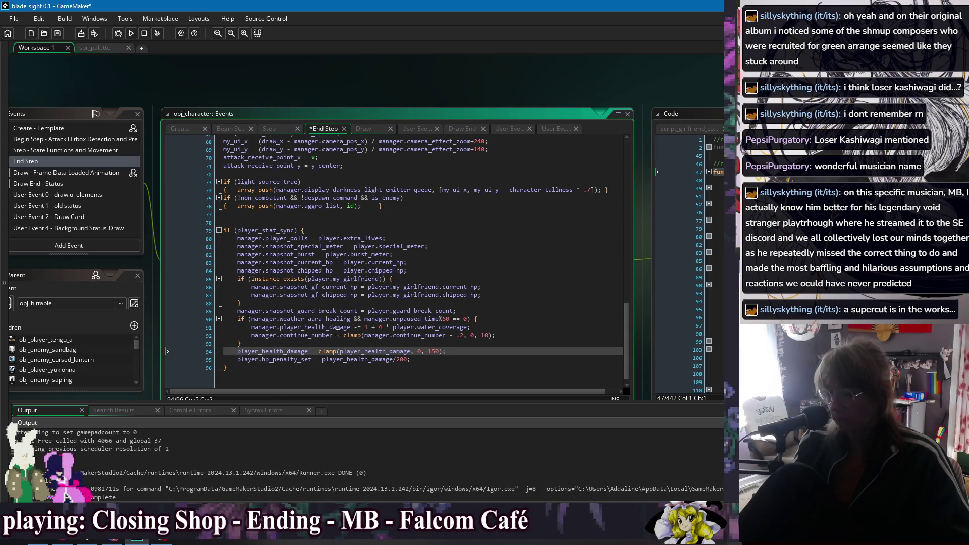
{"action": "type", "text": "manager."}
{"action": "left_click", "coordinate": [368, 351]}
{"action": "type", "text": "manager."}
Step: Type manager. and strip the player. prefix from line 95 and the water_coverage line
{"action": "double_click", "coordinate": [246, 360]}
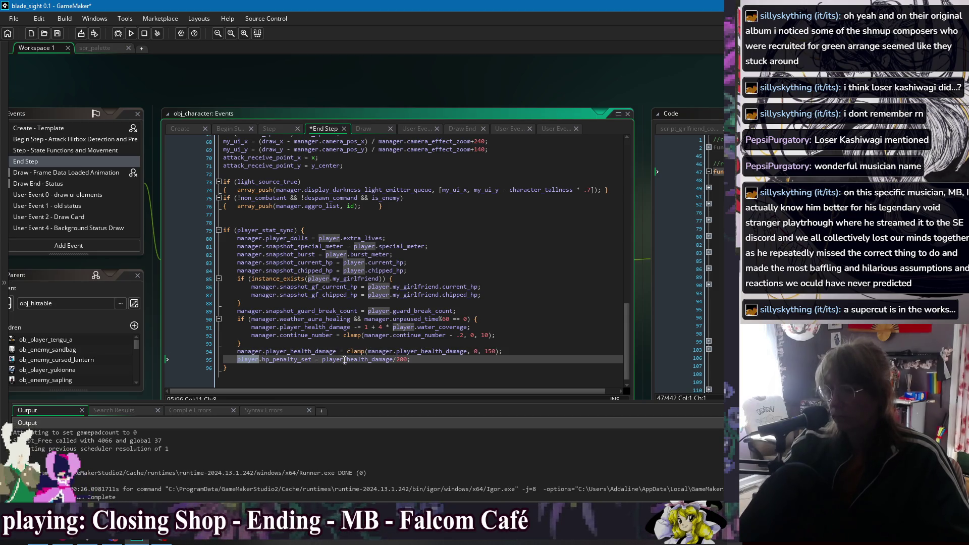
{"action": "left_click", "coordinate": [323, 360]}
{"action": "type", "text": "manager."}
{"action": "double_click", "coordinate": [248, 360]}
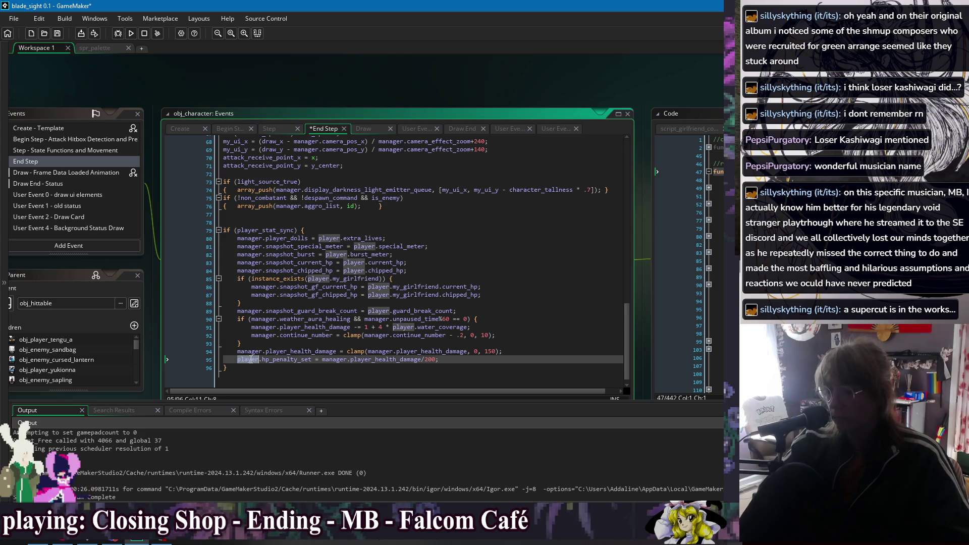
{"action": "key", "text": "Delete"}
{"action": "key", "text": "Delete"}
{"action": "double_click", "coordinate": [404, 327]}
{"action": "key", "text": "Delete"}
{"action": "key", "text": "Delete"}
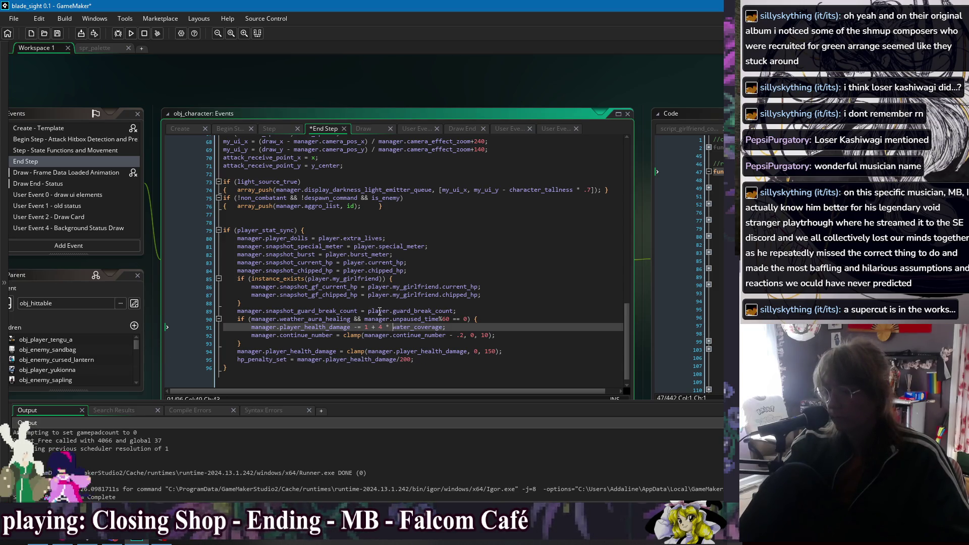
Step: Delete the player. prefixes on lines 84 through 89
{"action": "double_click", "coordinate": [379, 311]}
{"action": "key", "text": "Delete"}
{"action": "key", "text": "Delete"}
{"action": "double_click", "coordinate": [377, 295]}
{"action": "key", "text": "Delete"}
{"action": "key", "text": "Delete"}
{"action": "double_click", "coordinate": [377, 286]}
{"action": "key", "text": "Delete"}
{"action": "key", "text": "Delete"}
{"action": "double_click", "coordinate": [324, 279]}
{"action": "key", "text": "Delete"}
{"action": "key", "text": "Delete"}
{"action": "double_click", "coordinate": [354, 270]}
{"action": "key", "text": "Delete"}
{"action": "key", "text": "Delete"}
{"action": "double_click", "coordinate": [354, 263]}
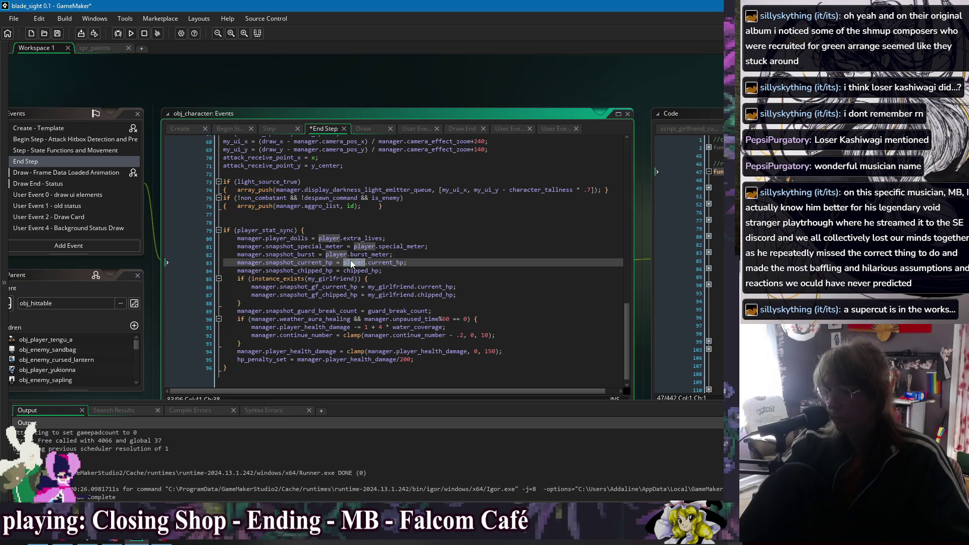
{"action": "key", "text": "Delete"}
{"action": "key", "text": "Delete"}
Step: Remove the remaining player. prefixes on lines 80–83, including player_dolls, and save the End Step
{"action": "double_click", "coordinate": [336, 254]}
{"action": "key", "text": "Delete"}
{"action": "key", "text": "Delete"}
{"action": "double_click", "coordinate": [364, 246]}
{"action": "key", "text": "Delete"}
{"action": "key", "text": "Delete"}
{"action": "left_click", "coordinate": [326, 231]}
{"action": "left_click", "coordinate": [327, 235]}
{"action": "double_click", "coordinate": [331, 238]}
{"action": "key", "text": "Delete"}
{"action": "key", "text": "Delete"}
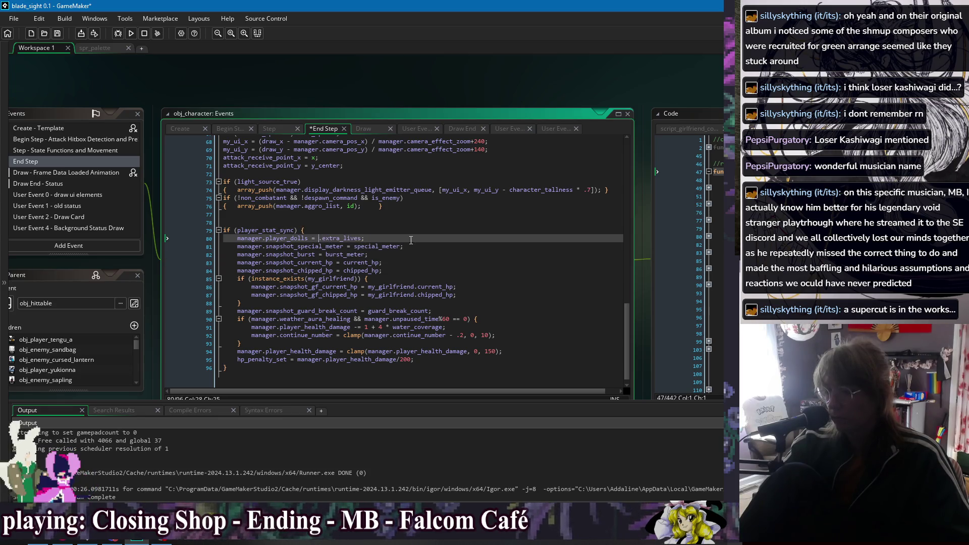
{"action": "left_click", "coordinate": [442, 269]}
{"action": "key", "text": "ctrl+s"}
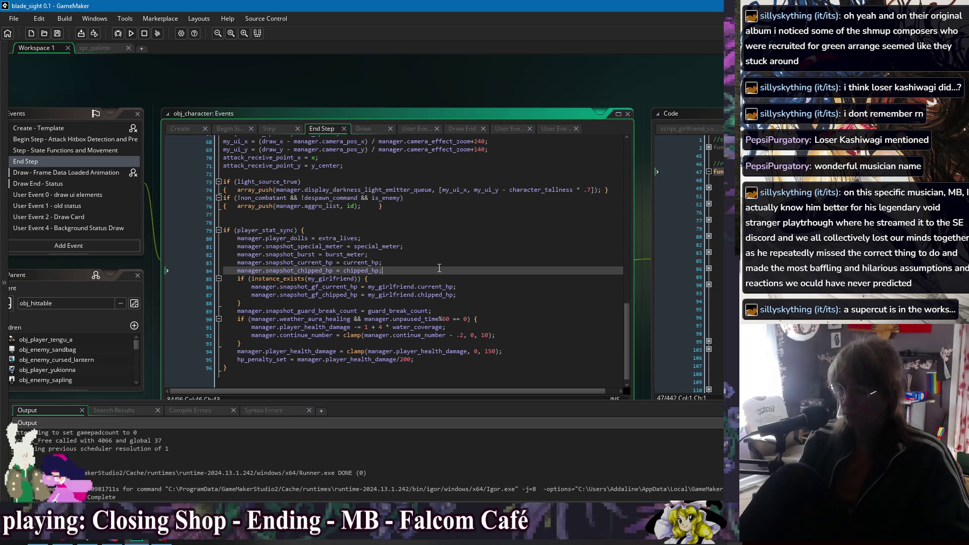
Step: Review the edited lines by highlighting manager and my_girlfriend uses, then select the guard_break_count line
{"action": "double_click", "coordinate": [264, 287]}
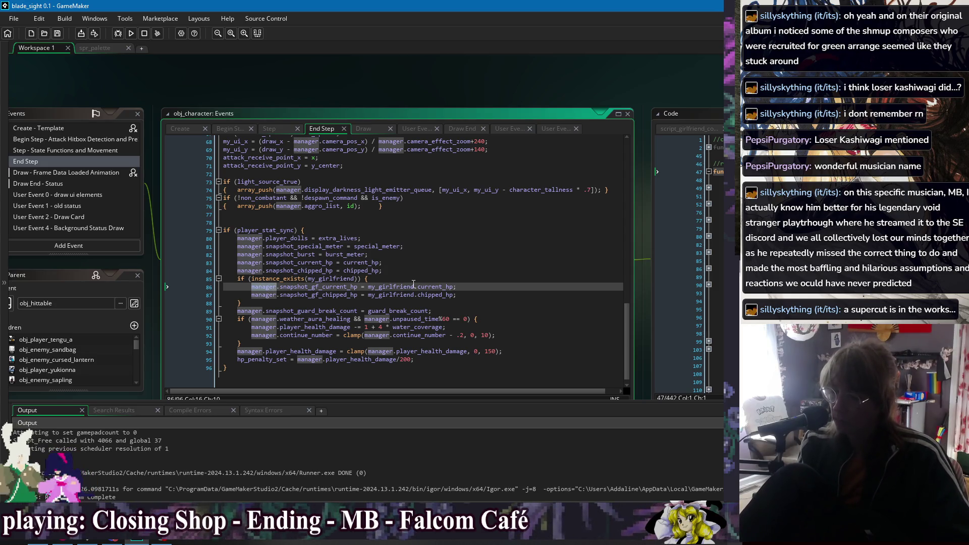
{"action": "double_click", "coordinate": [394, 286]}
{"action": "double_click", "coordinate": [397, 296]}
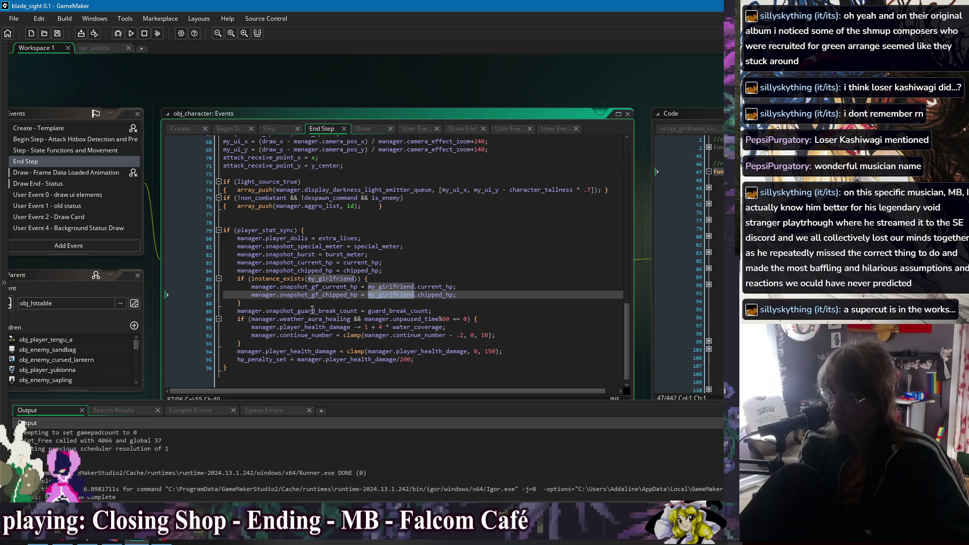
{"action": "double_click", "coordinate": [249, 312]}
{"action": "double_click", "coordinate": [256, 319]}
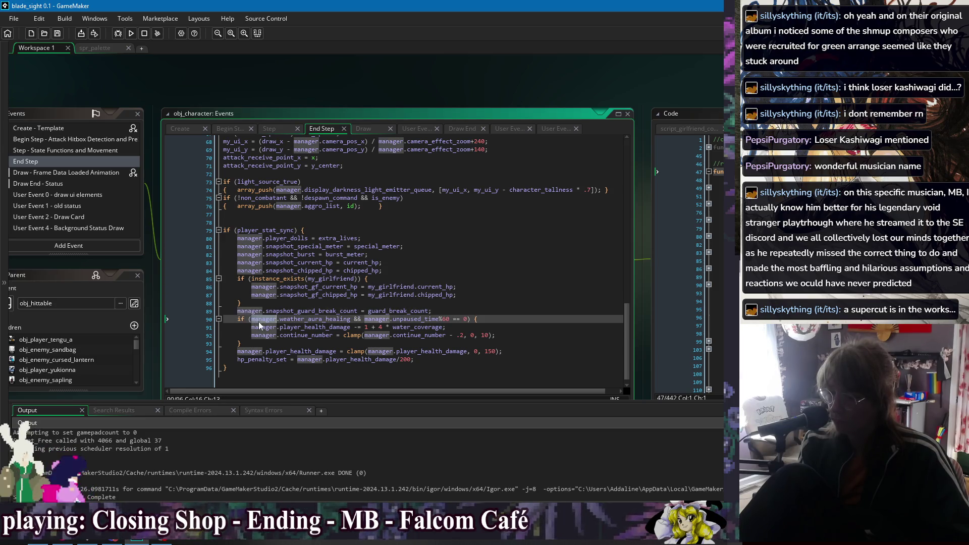
{"action": "double_click", "coordinate": [261, 327]}
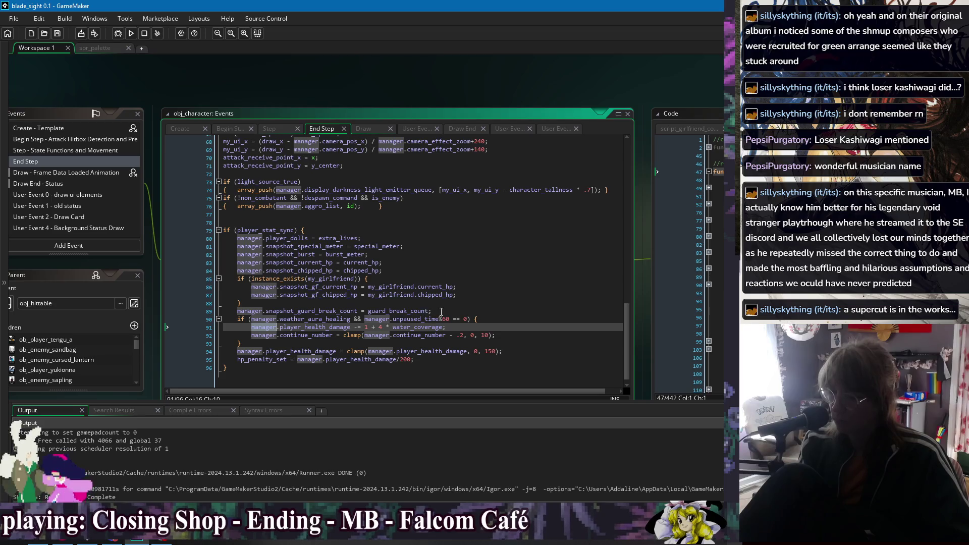
{"action": "left_click_drag", "start_coordinate": [441, 312], "coordinate": [243, 303]}
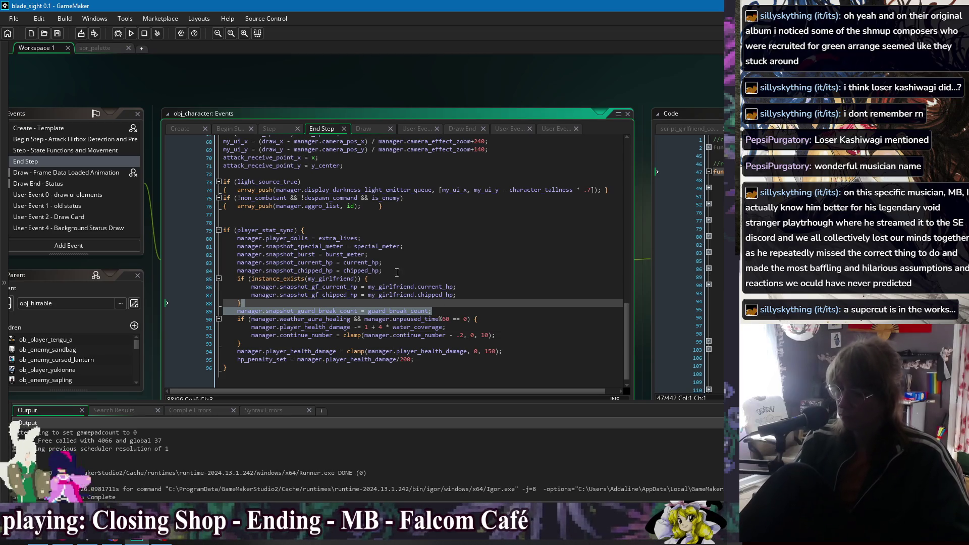
{"action": "left_click", "coordinate": [454, 284]}
{"action": "left_click", "coordinate": [467, 311]}
{"action": "left_click", "coordinate": [482, 335]}
{"action": "left_click", "coordinate": [496, 360]}
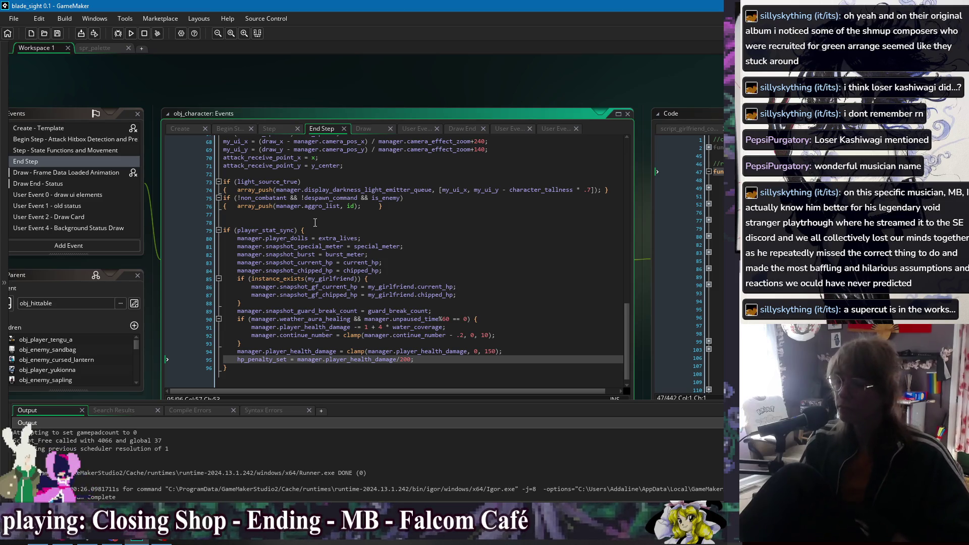
{"action": "left_click", "coordinate": [229, 221]}
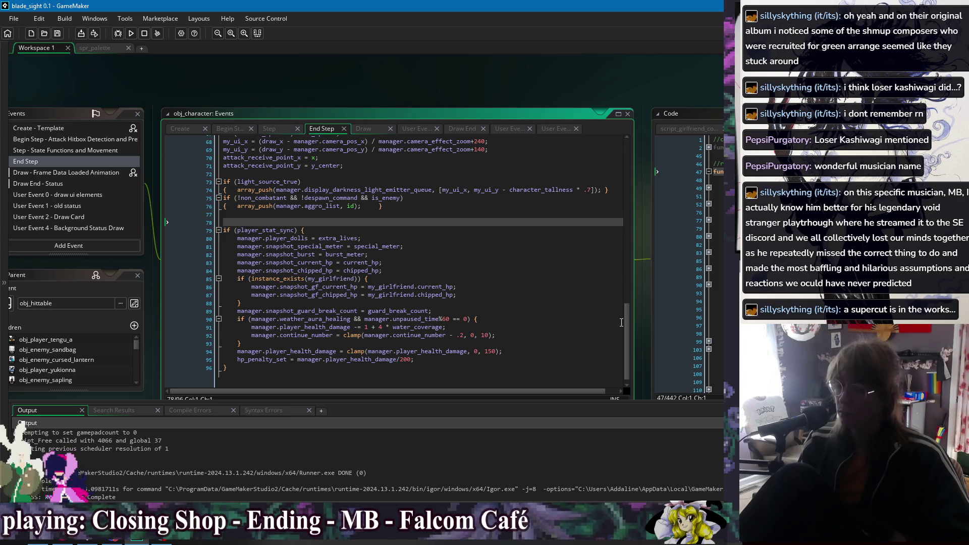
{"action": "mouse_move", "coordinate": [627, 323]}
{"action": "left_mouse_down"}
{"action": "mouse_move", "coordinate": [629, 120]}
{"action": "mouse_move", "coordinate": [622, 359]}
{"action": "left_mouse_up"}
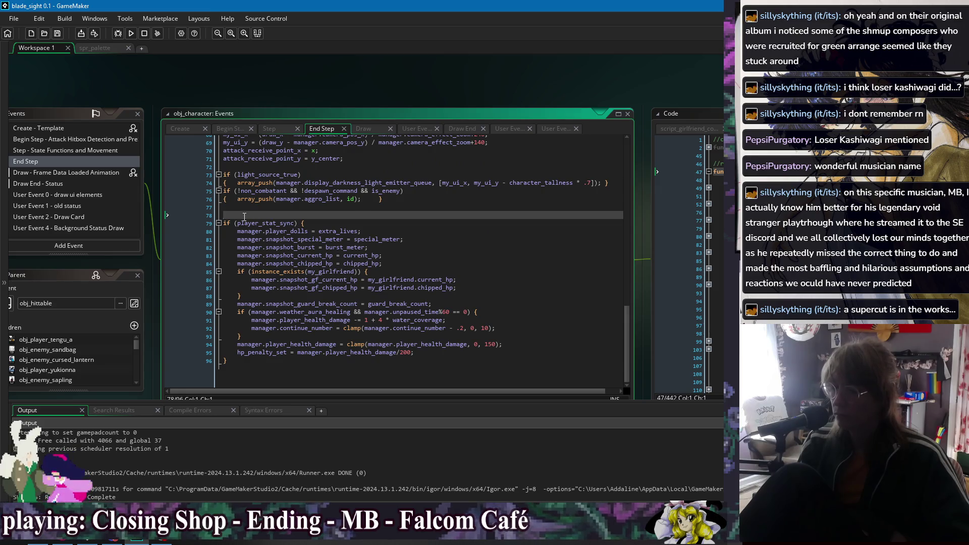
{"action": "left_click", "coordinate": [265, 379]}
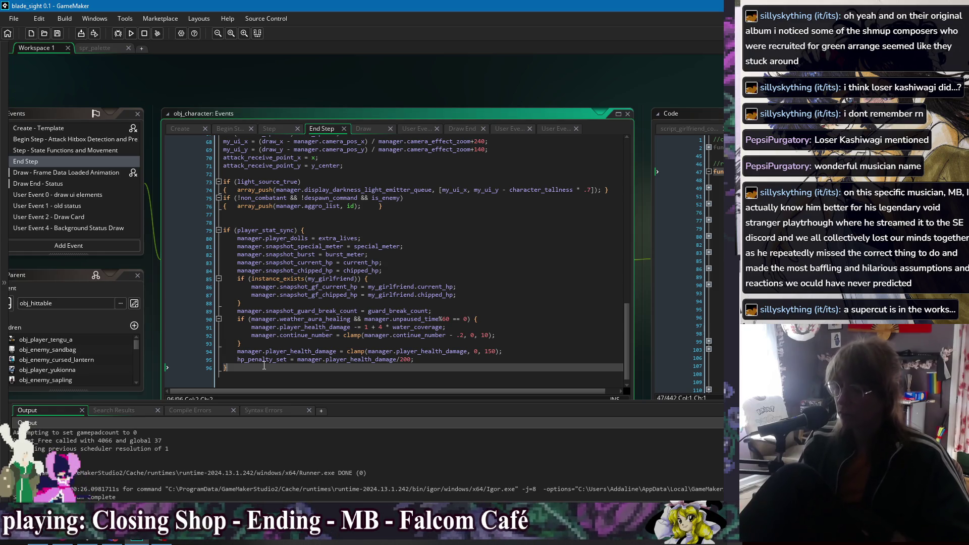
{"action": "scroll", "coordinate": [264, 366], "scroll_direction": "up", "scroll_amount": 15}
{"action": "scroll", "coordinate": [271, 355], "scroll_direction": "up", "scroll_amount": 4}
{"action": "scroll", "coordinate": [271, 354], "scroll_direction": "down", "scroll_amount": 20}
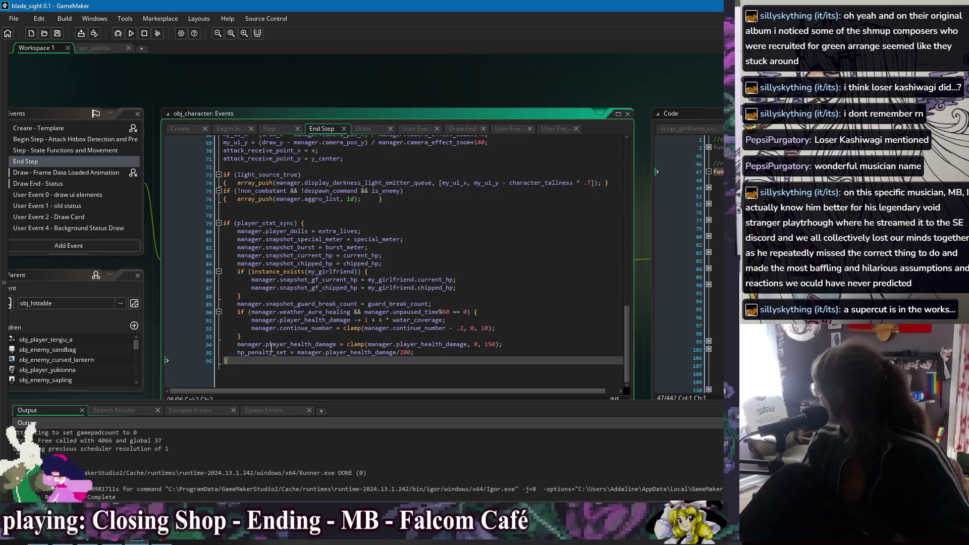
{"action": "left_click", "coordinate": [349, 219]}
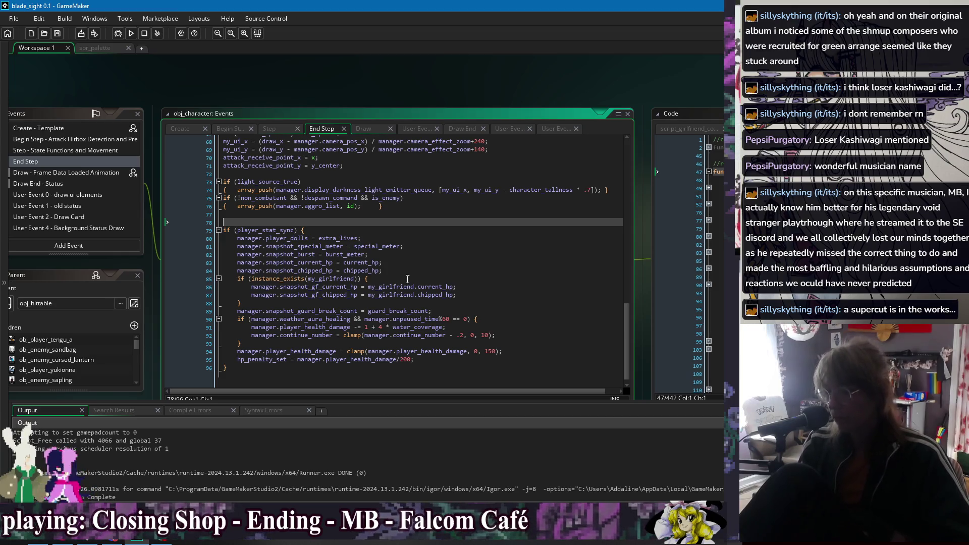
{"action": "left_click", "coordinate": [442, 280]}
{"action": "left_click", "coordinate": [300, 368]}
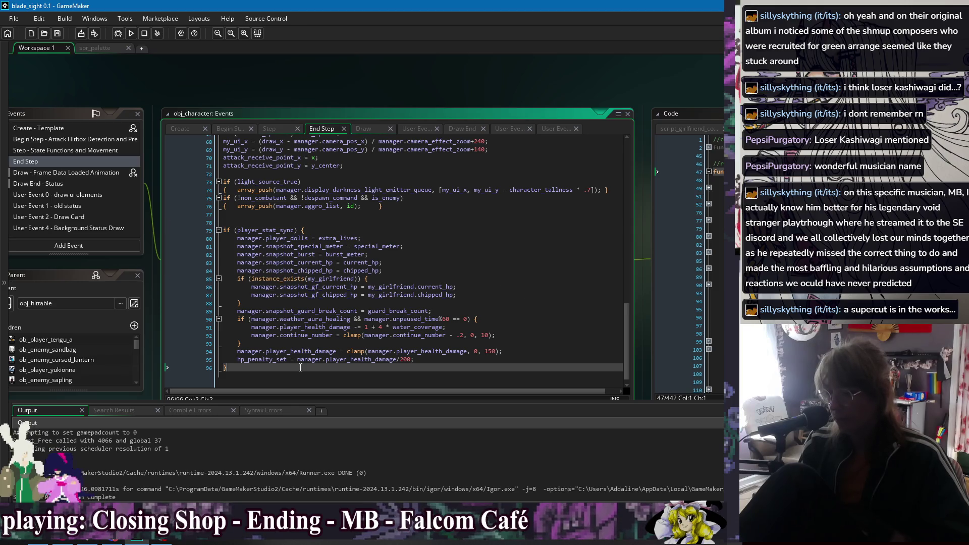
{"action": "right_click", "coordinate": [214, 88]}
{"action": "mouse_move", "coordinate": [237, 102]}
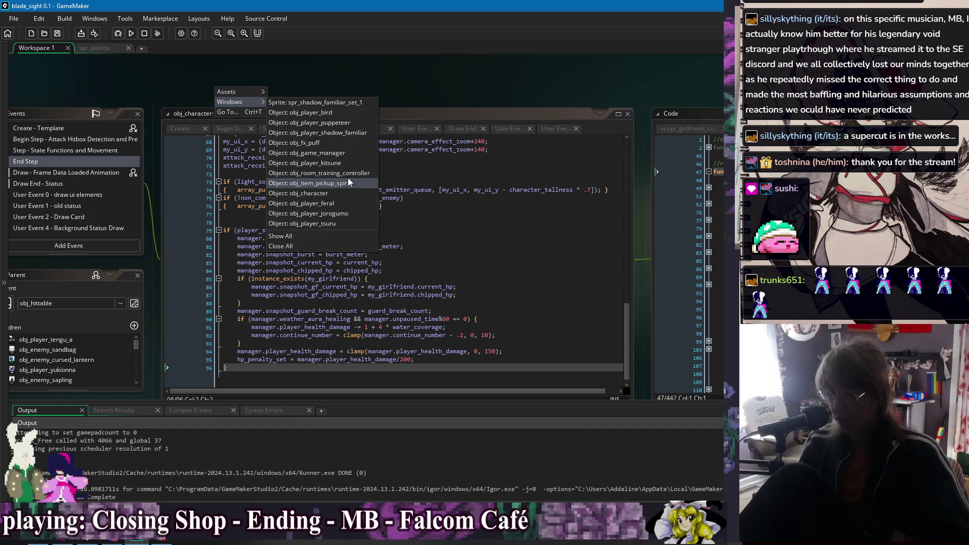
{"action": "left_click", "coordinate": [333, 193]}
{"action": "left_click", "coordinate": [520, 263]}
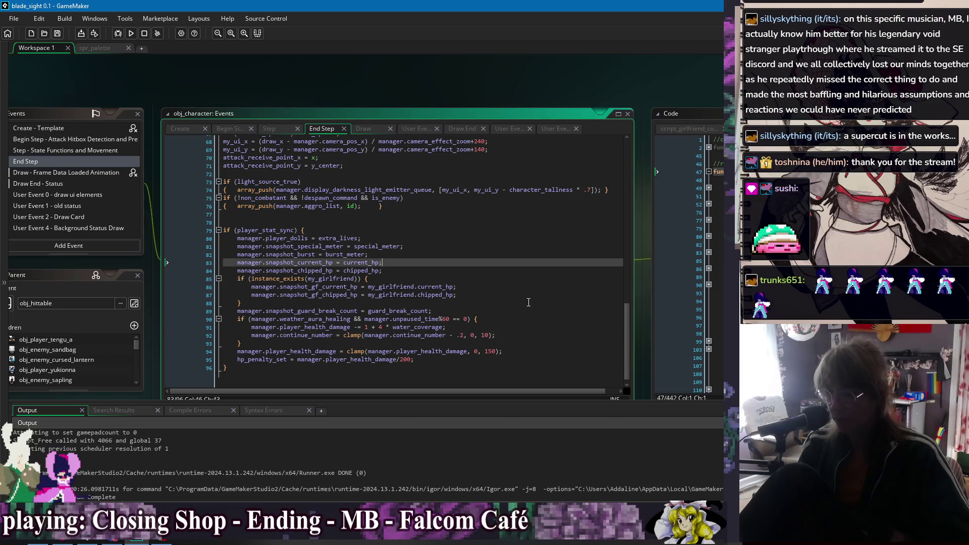
{"action": "left_click", "coordinate": [528, 303]}
{"action": "left_click", "coordinate": [532, 351]}
{"action": "left_click", "coordinate": [536, 369]}
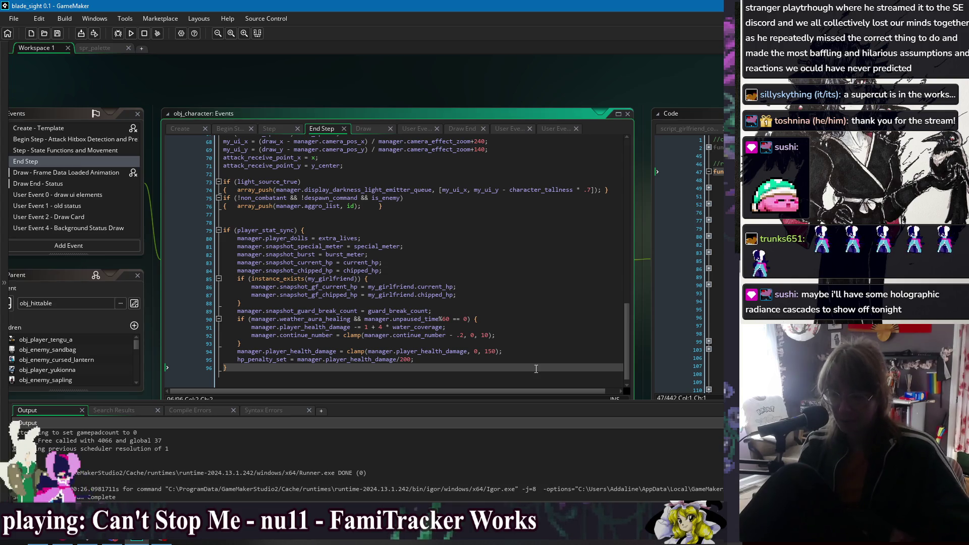
{"action": "left_click", "coordinate": [531, 302]}
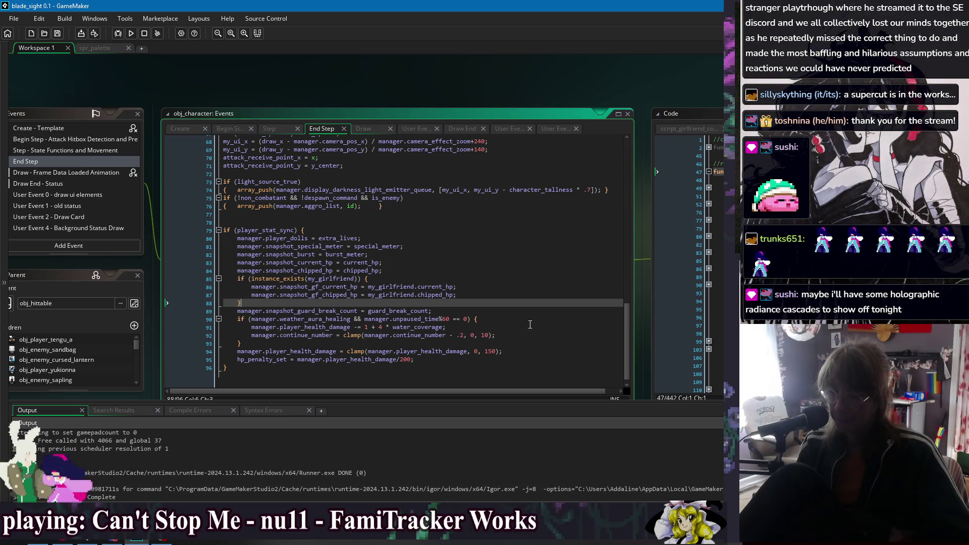
{"action": "key", "text": "Down"}
{"action": "key", "text": "Down"}
{"action": "key", "text": "Down"}
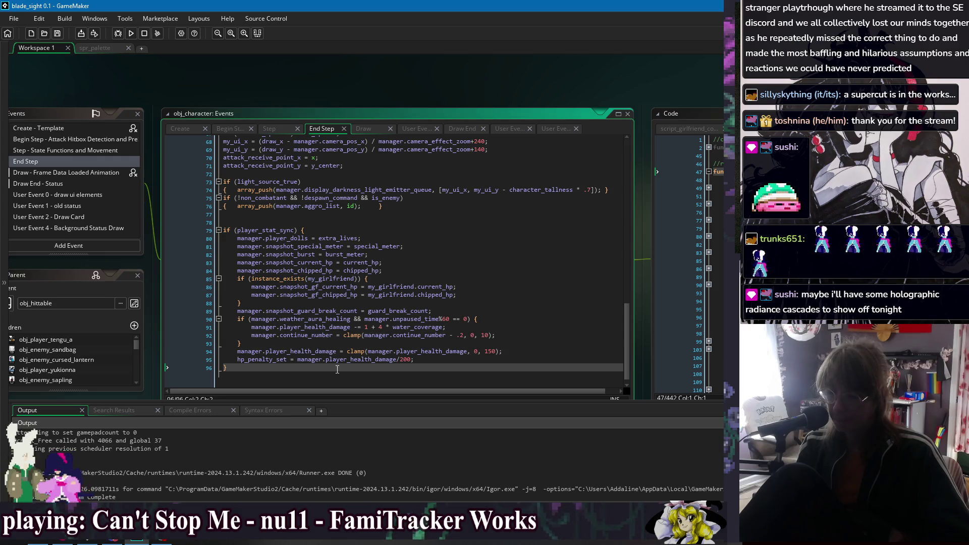
{"action": "left_click", "coordinate": [294, 345]}
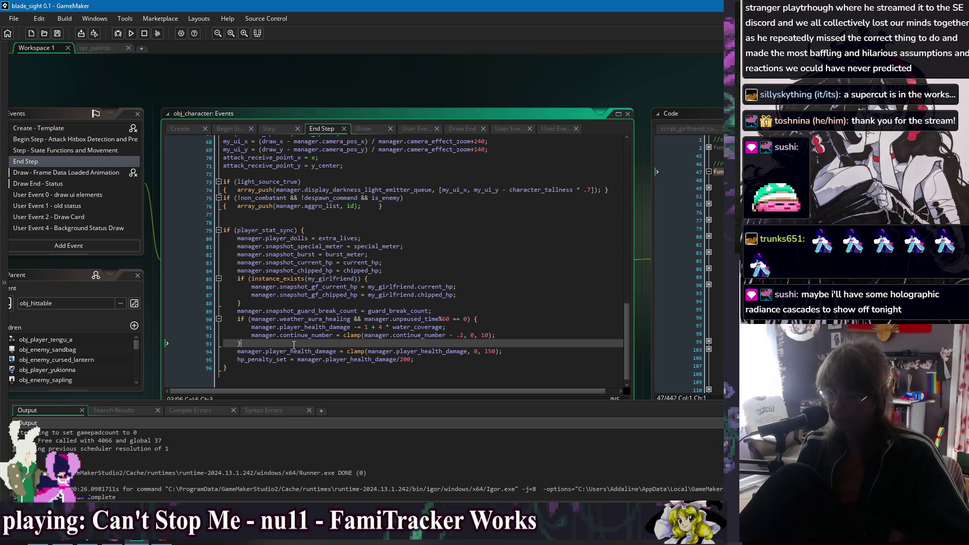
{"action": "left_click", "coordinate": [268, 305]}
{"action": "key", "text": "Up"}
{"action": "key", "text": "Up"}
{"action": "key", "text": "Up"}
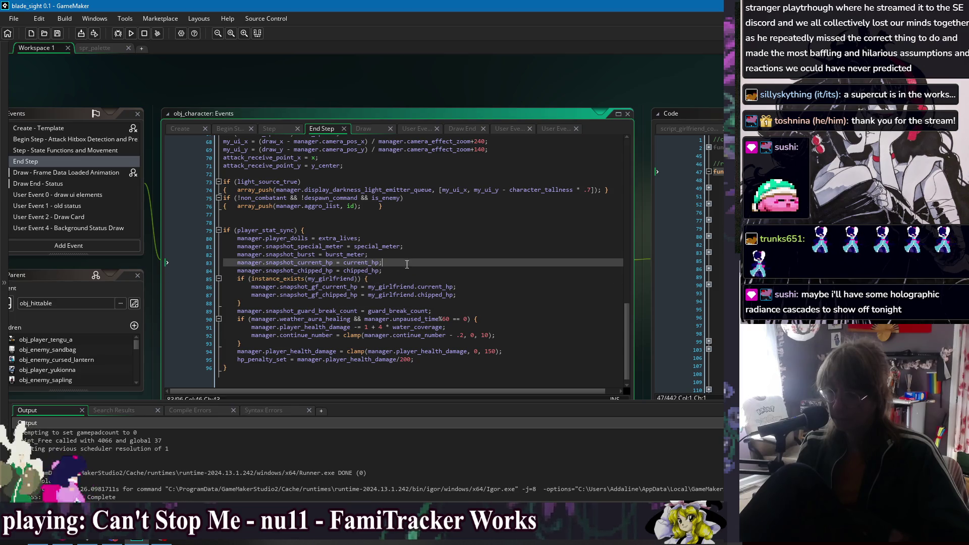
{"action": "key", "text": "Up"}
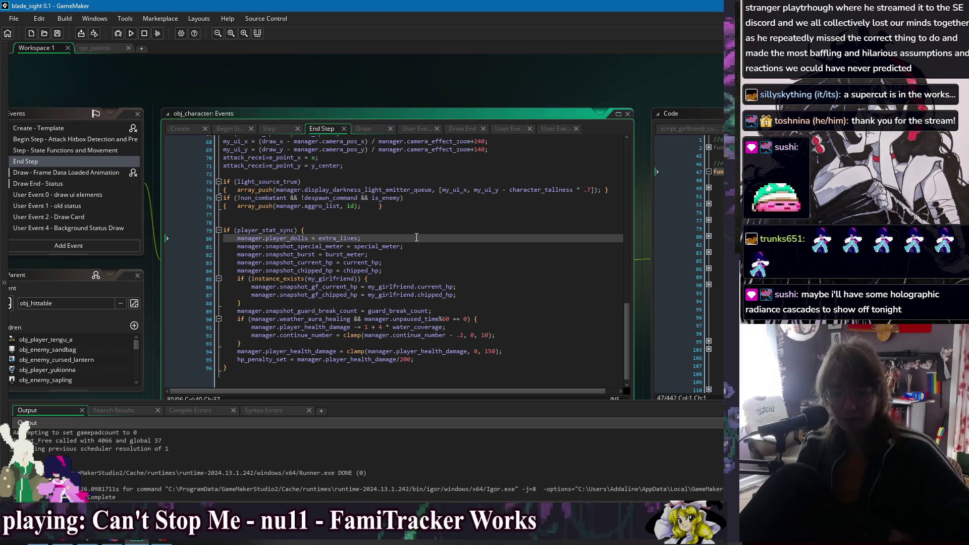